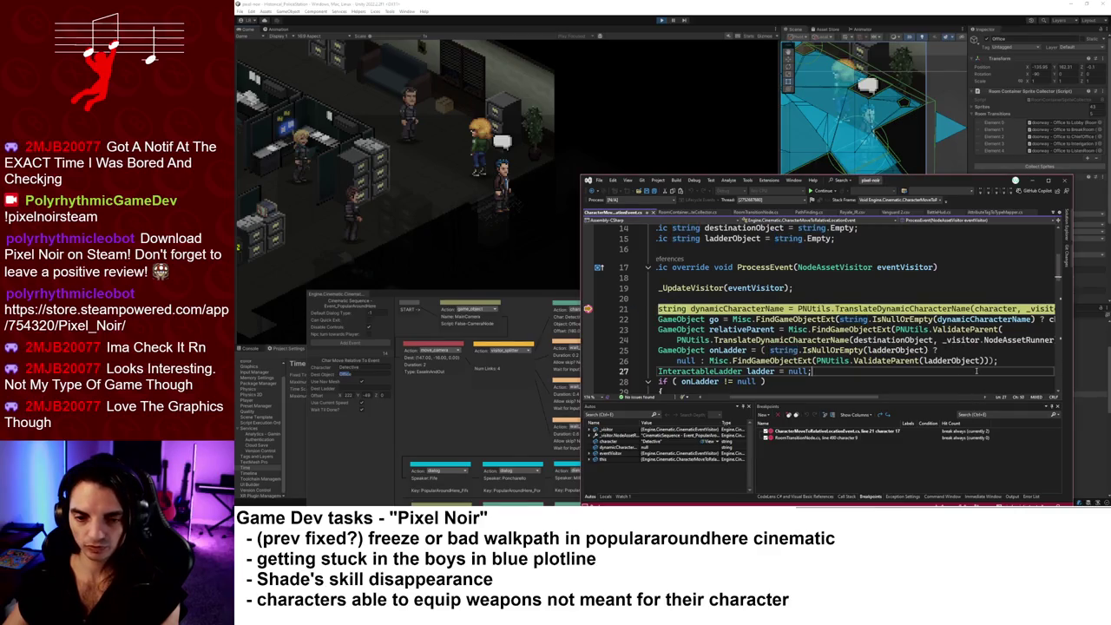
# - Step through ProcessEvent past the name lookup, ladder and speed setup, then into Navigate
pyautogui.press('F10')
pyautogui.press('F10')
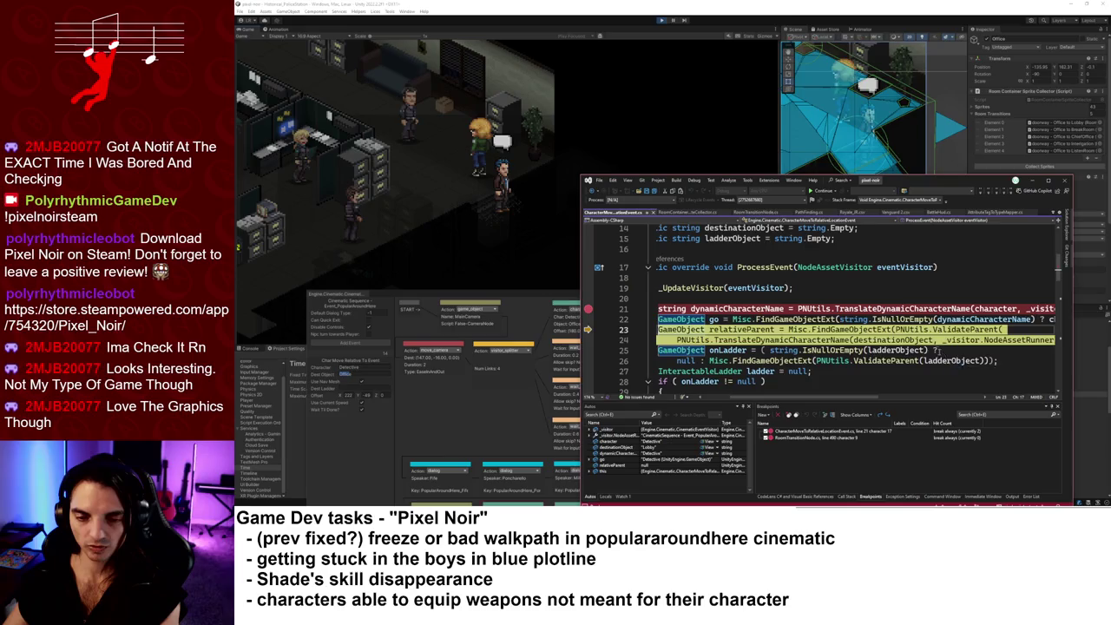
pyautogui.press('F10')
pyautogui.press('F10')
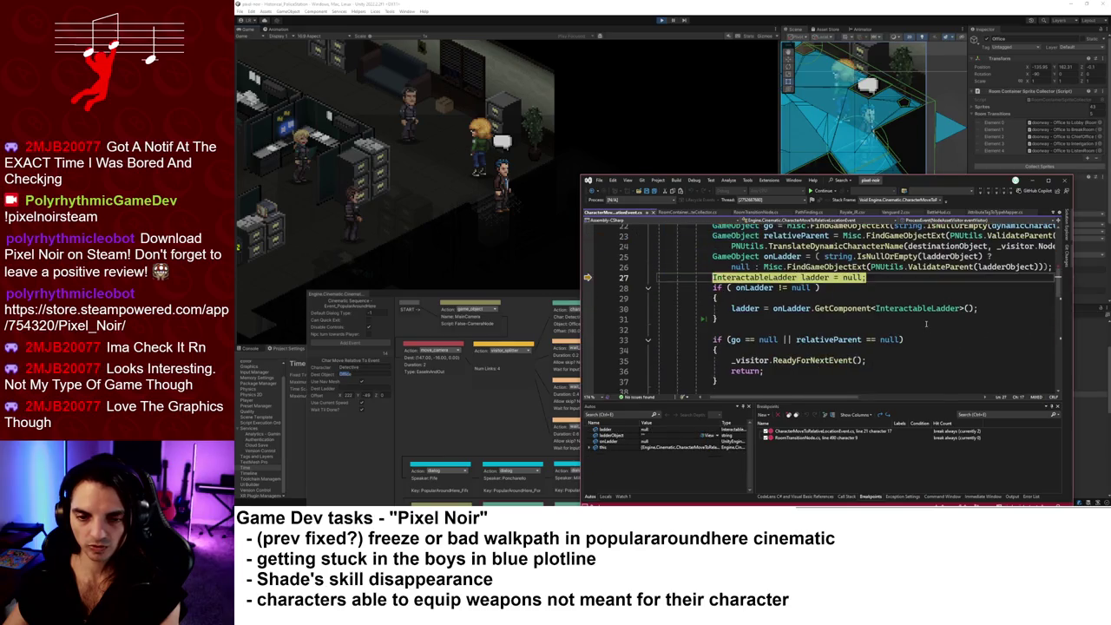
pyautogui.press('F10')
pyautogui.press('F10')
pyautogui.press('F10')
pyautogui.press('F10')
pyautogui.press('F10')
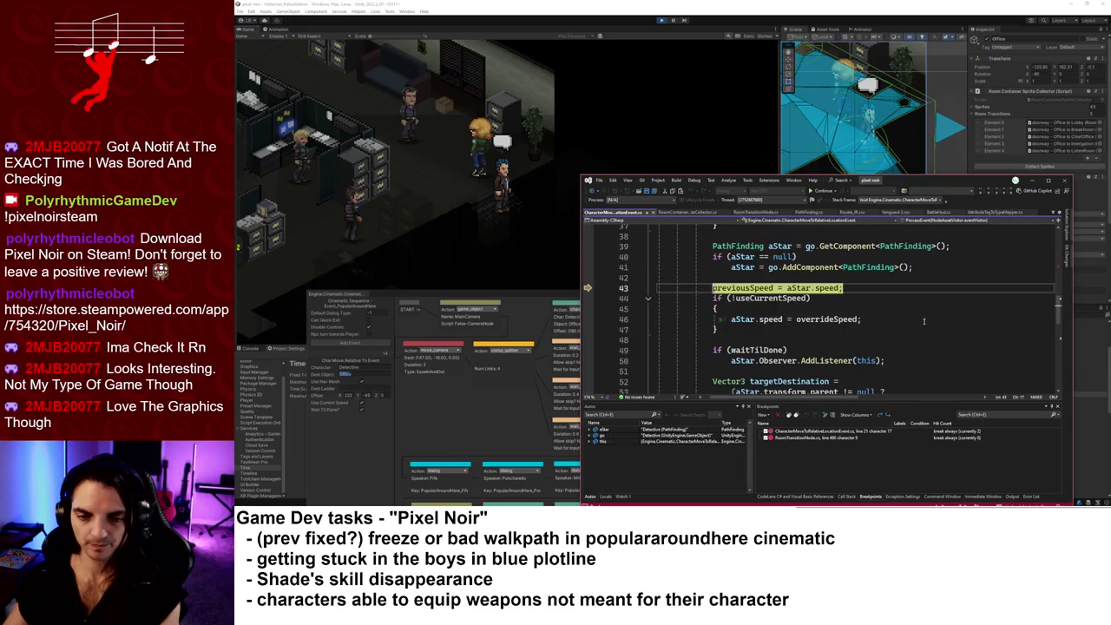
pyautogui.press('F10')
pyautogui.press('F10')
pyautogui.press('F10')
pyautogui.press('F10')
pyautogui.press('F10')
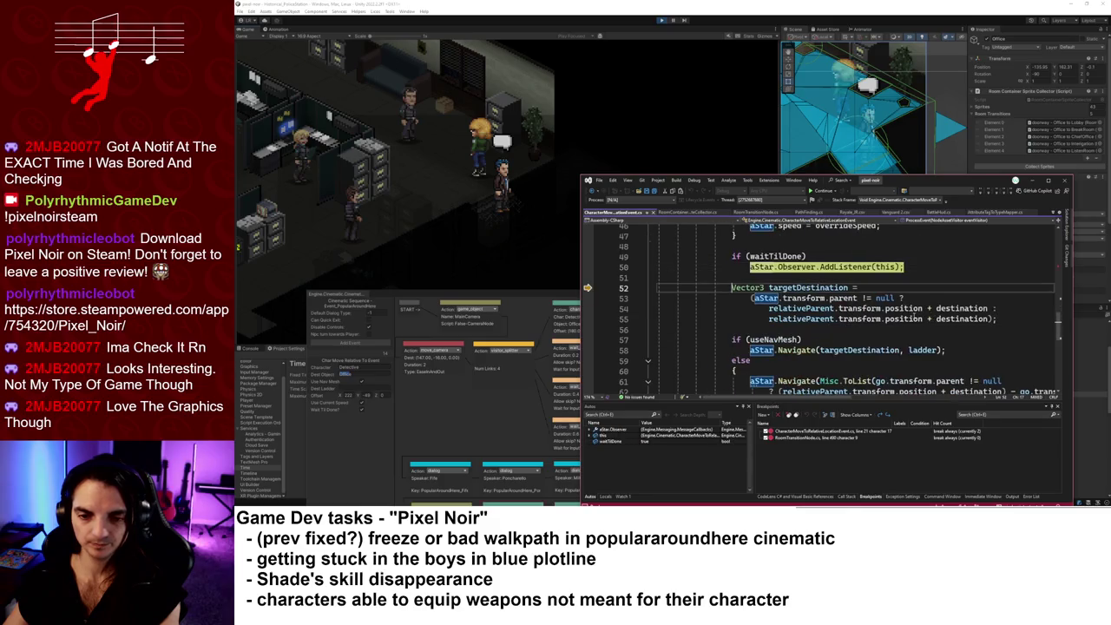
pyautogui.press('F10')
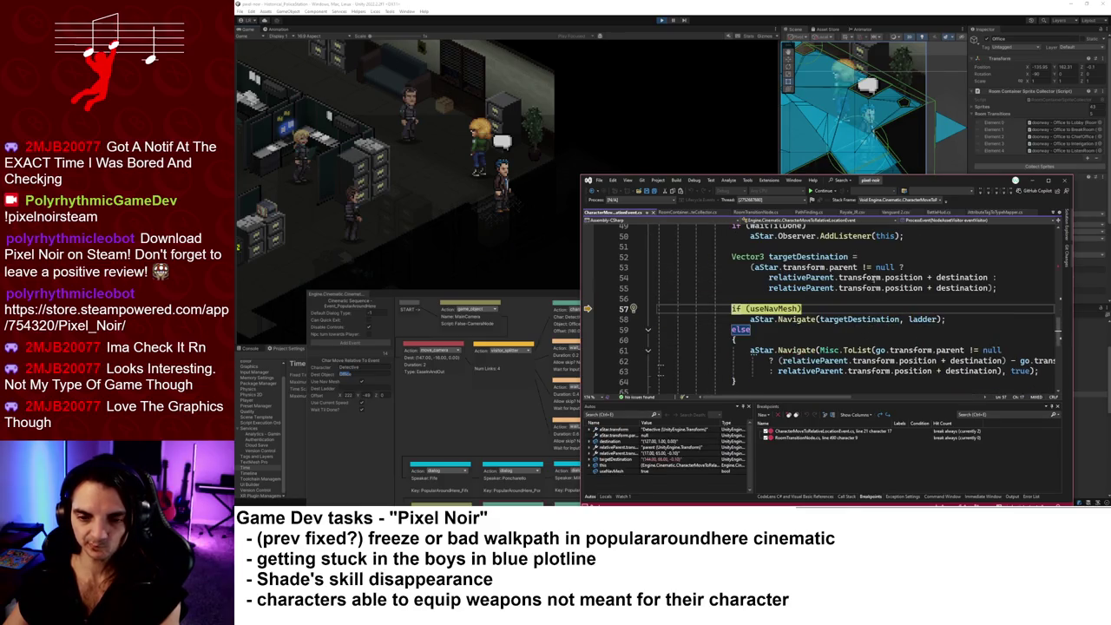
pyautogui.moveTo(835, 257)
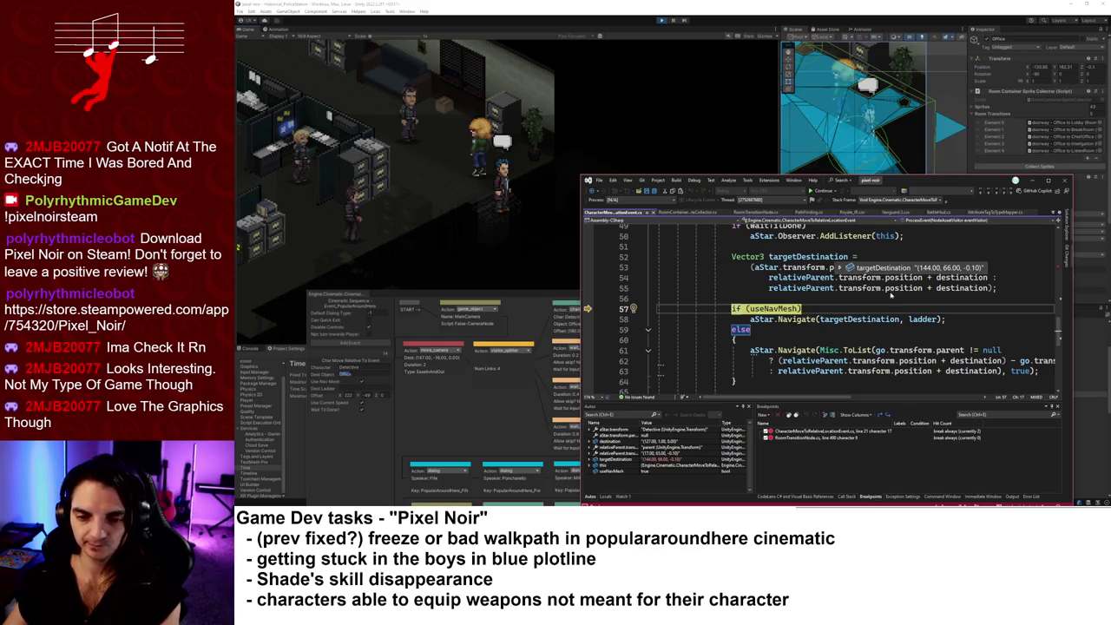
pyautogui.press('F10')
pyautogui.press('F11')
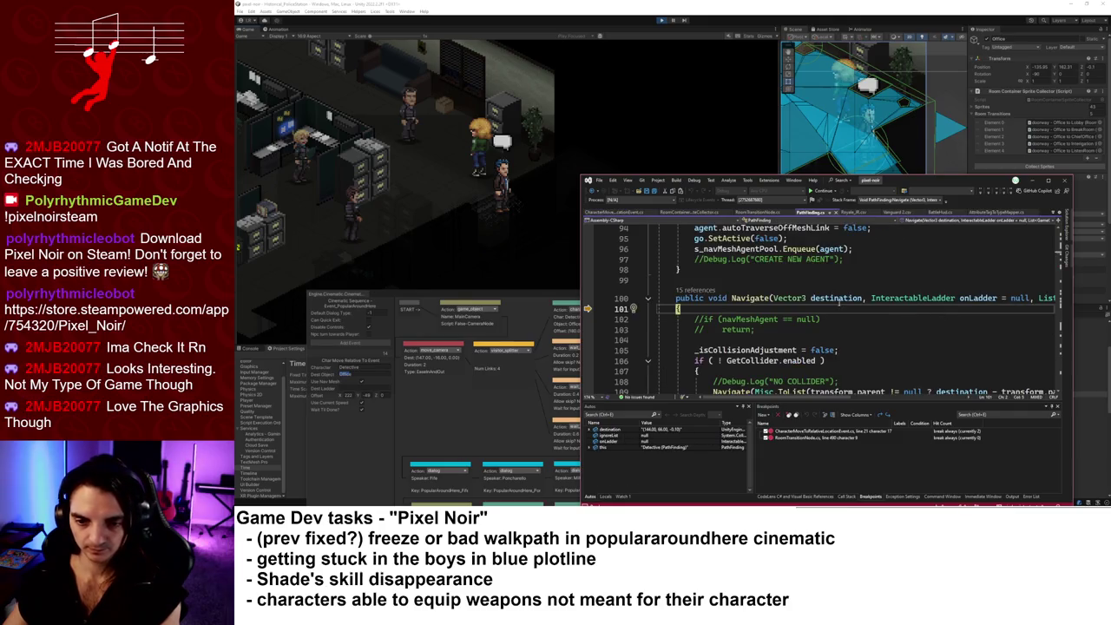
# - Step through Navigate's destination, ignore list, nav agent setup and warp up to SetDestination
pyautogui.moveTo(839, 302)
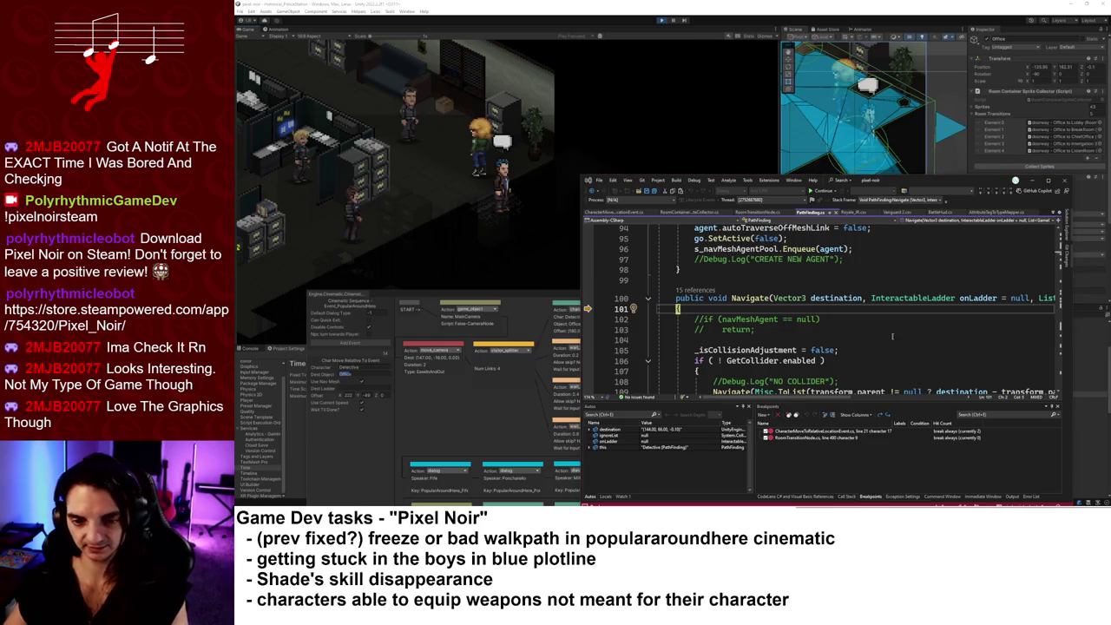
pyautogui.click(869, 351)
pyautogui.press('F10')
pyautogui.press('F10')
pyautogui.press('F10')
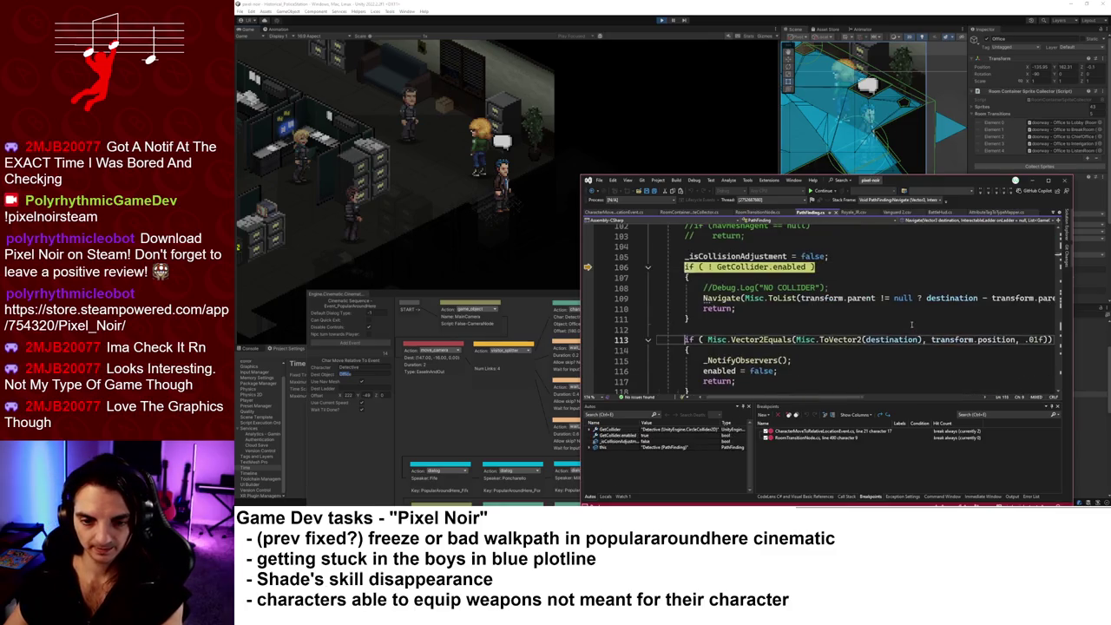
pyautogui.press('F10')
pyautogui.press('F10')
pyautogui.press('F10')
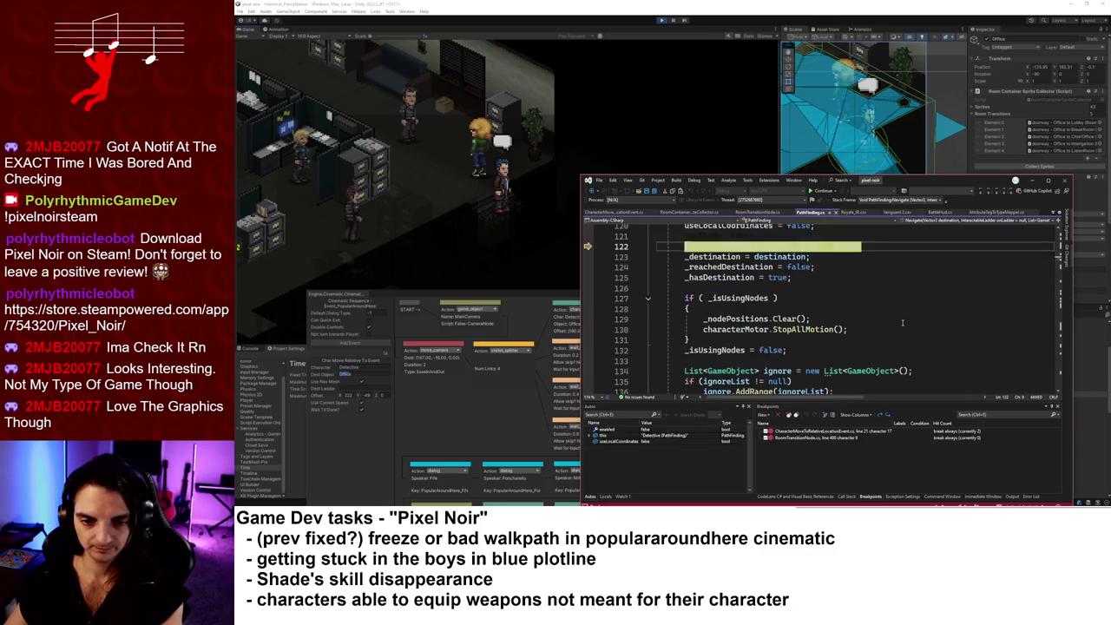
pyautogui.press('F10')
pyautogui.press('F10')
pyautogui.press('F10')
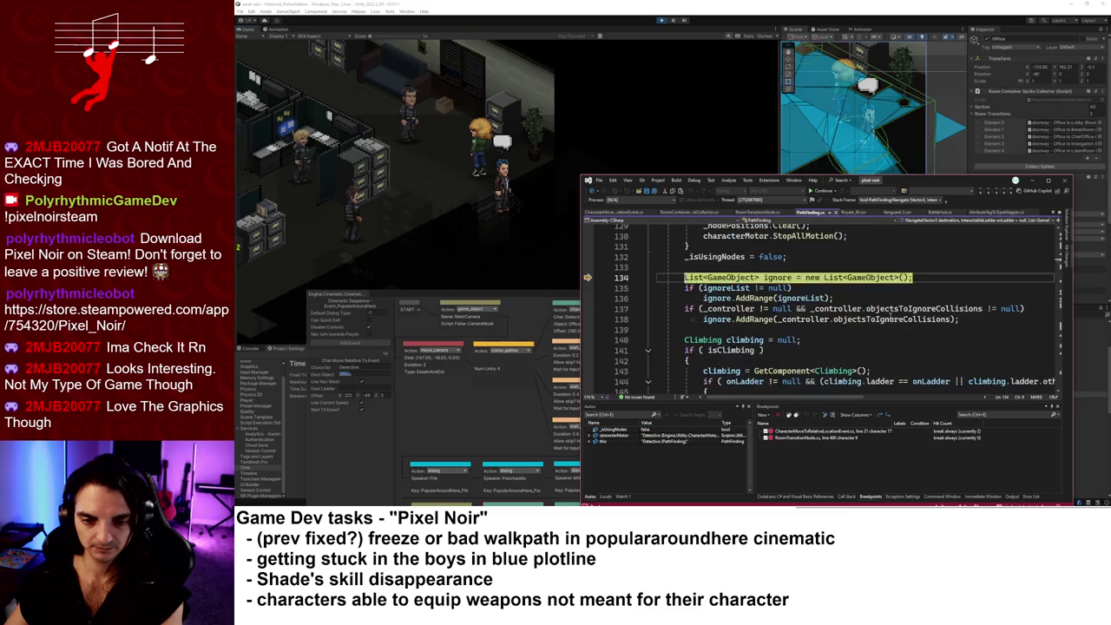
pyautogui.press('F10')
pyautogui.press('F10')
pyautogui.press('F10')
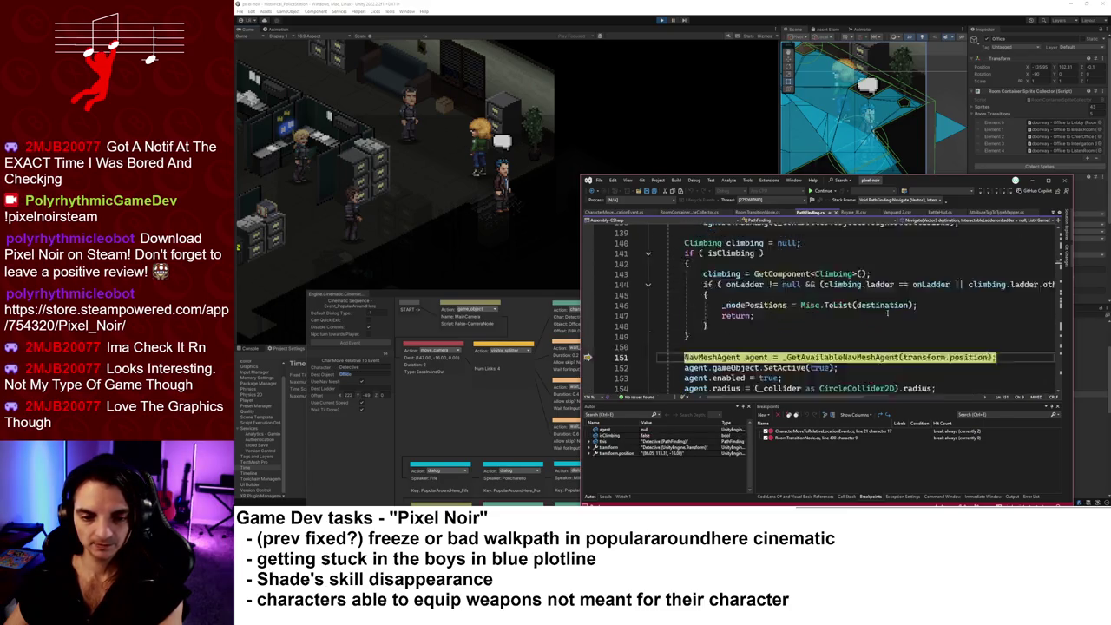
pyautogui.press('F10')
pyautogui.press('F10')
pyautogui.press('F10')
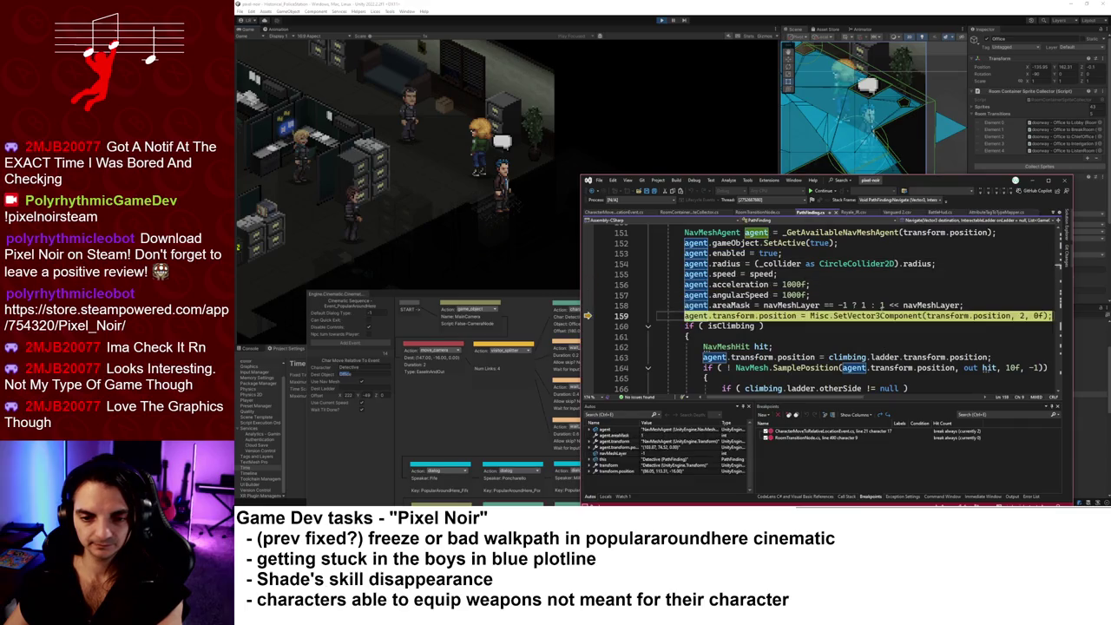
pyautogui.press('F10')
pyautogui.press('F10')
pyautogui.press('F10')
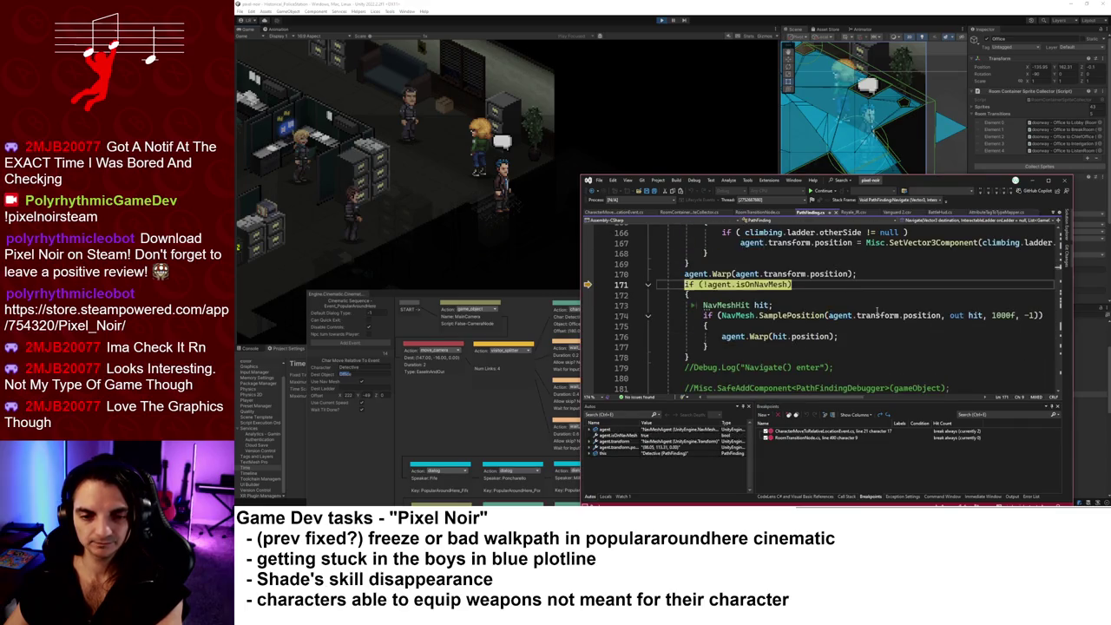
pyautogui.press('F10')
pyautogui.press('F10')
pyautogui.press('F10')
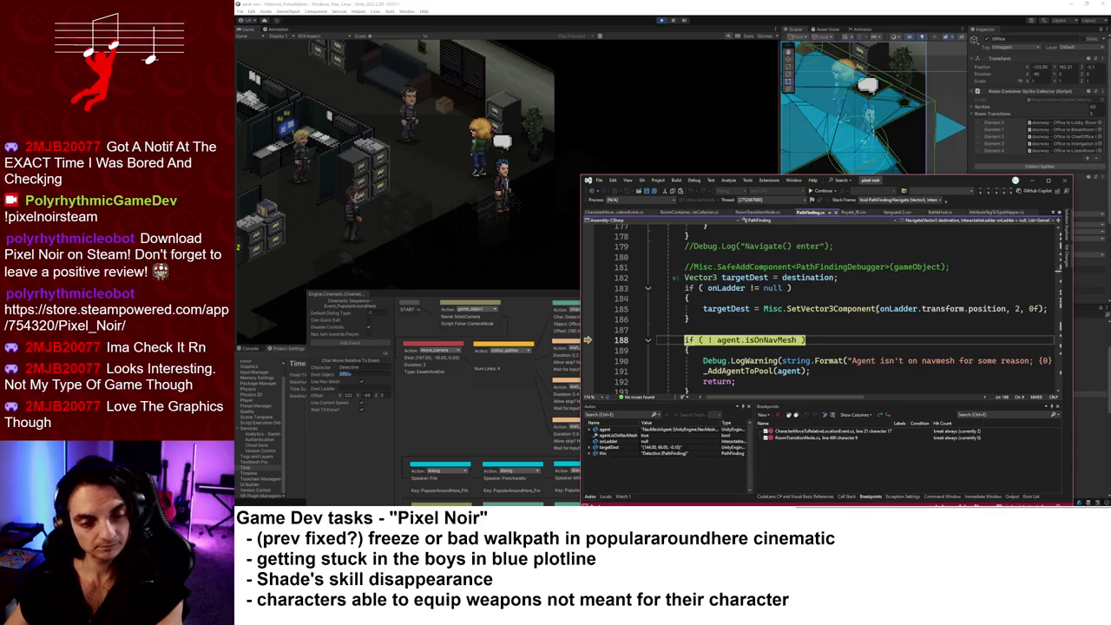
pyautogui.press('F10')
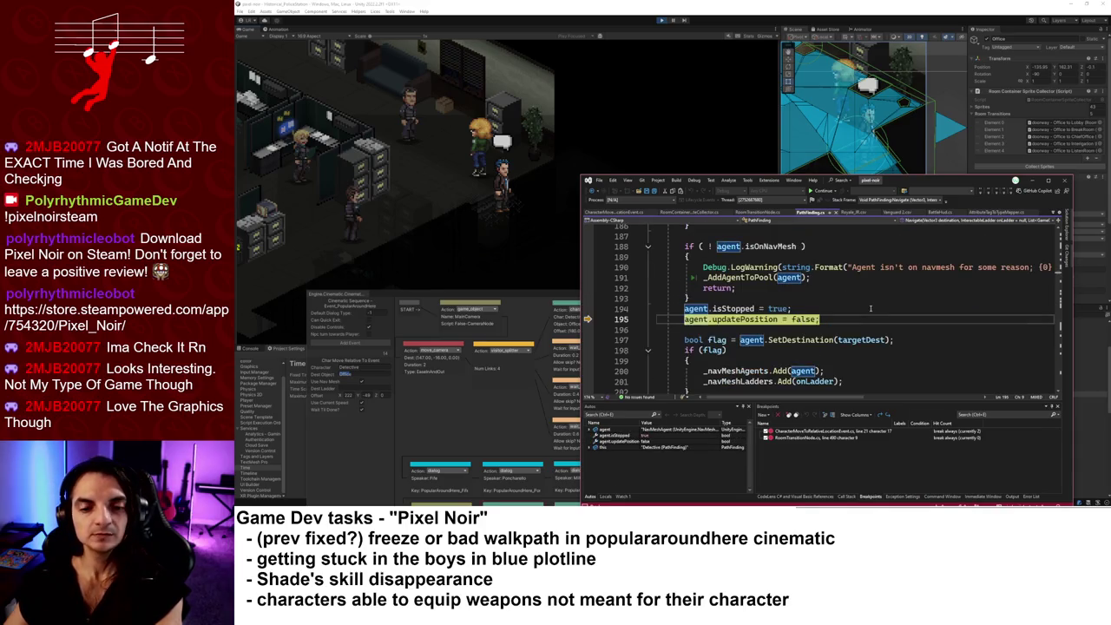
pyautogui.press('F10')
# - Execute SetDestination and step through the successful-path branch to the end of Navigate
pyautogui.moveTo(872, 341)
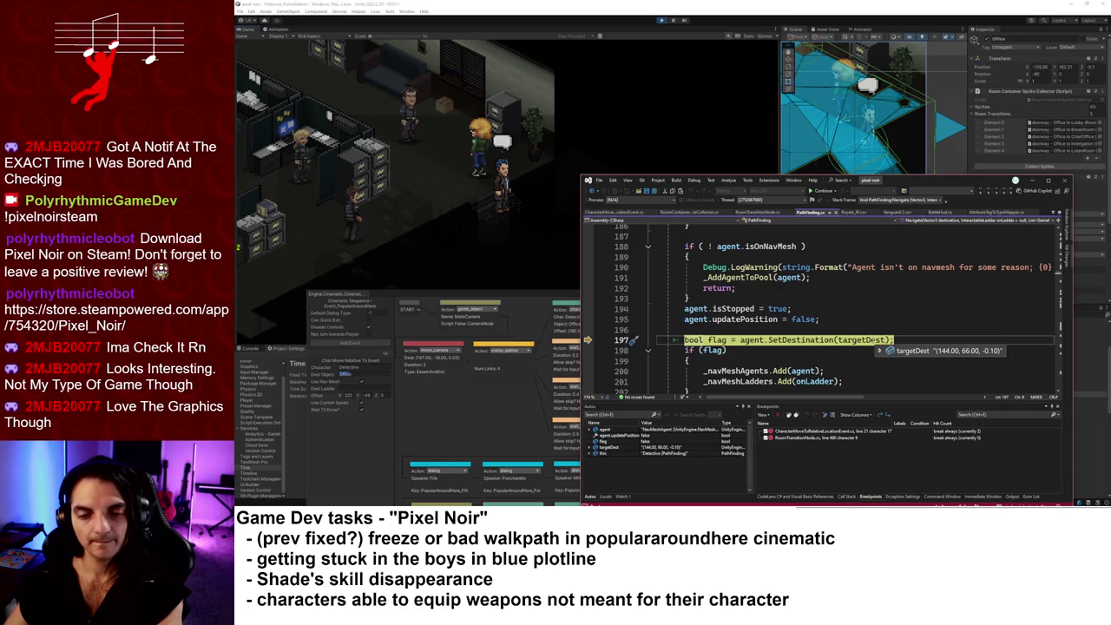
pyautogui.press('F10')
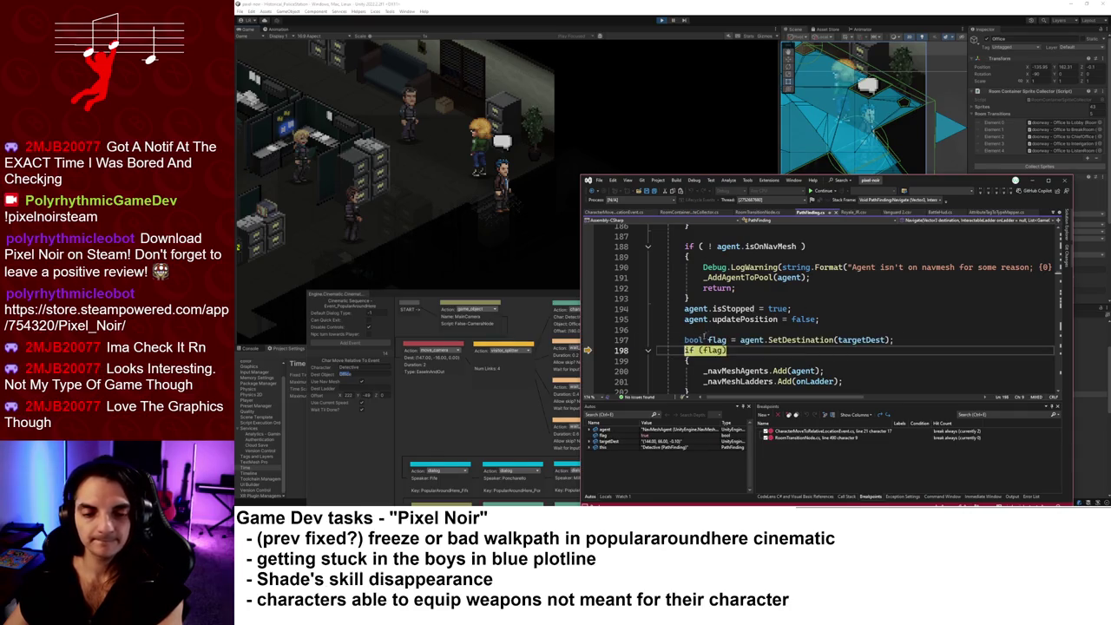
pyautogui.moveTo(717, 341)
pyautogui.press('F10')
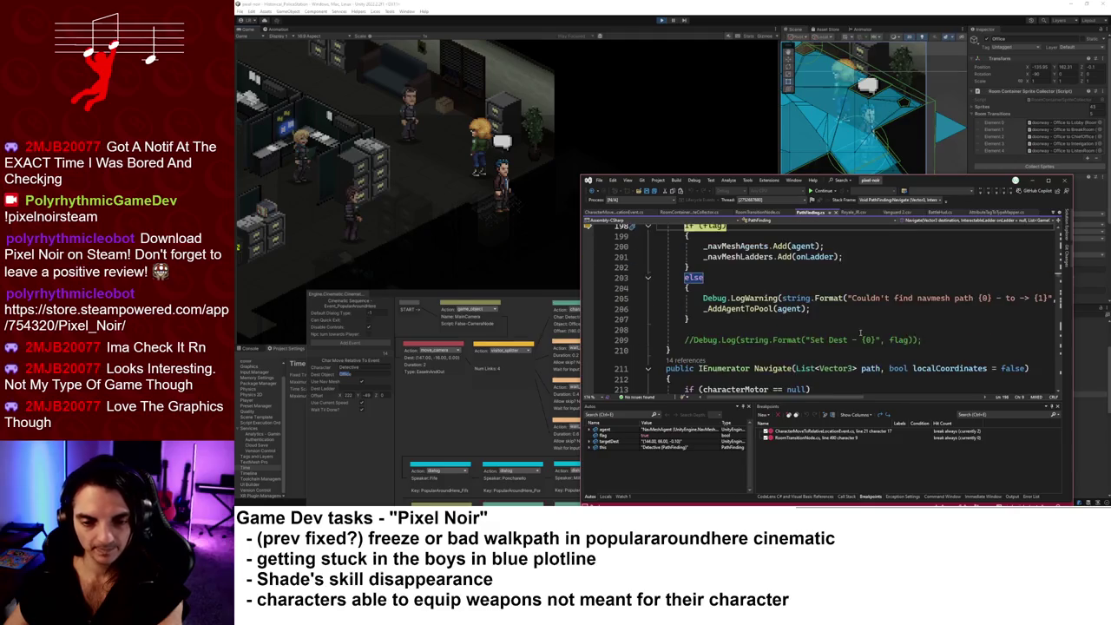
pyautogui.press('F10')
pyautogui.press('F10')
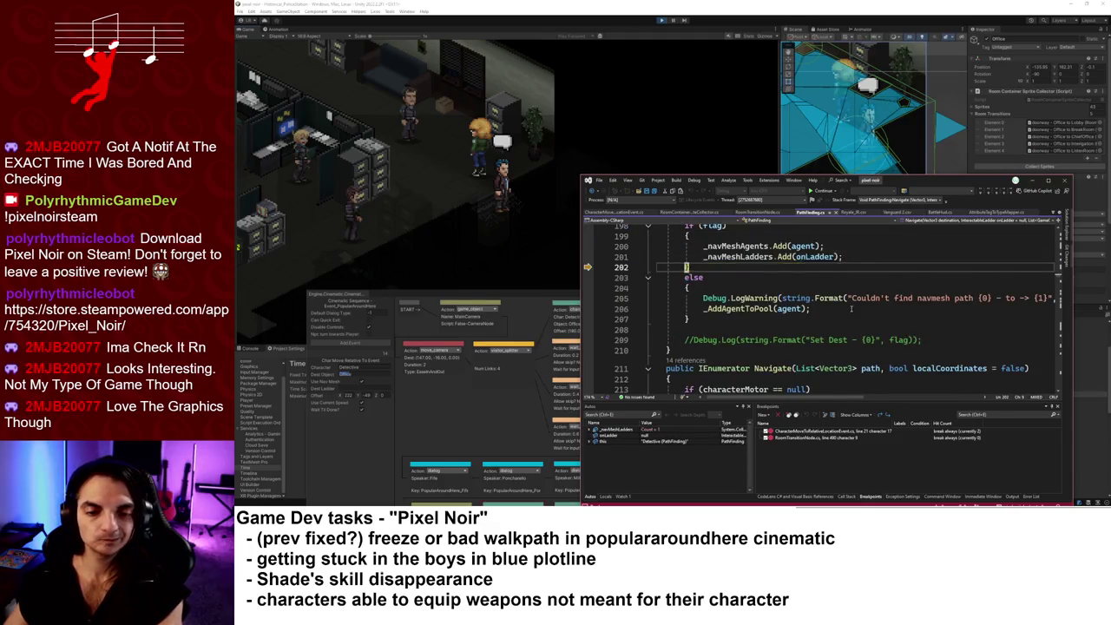
pyautogui.press('F10')
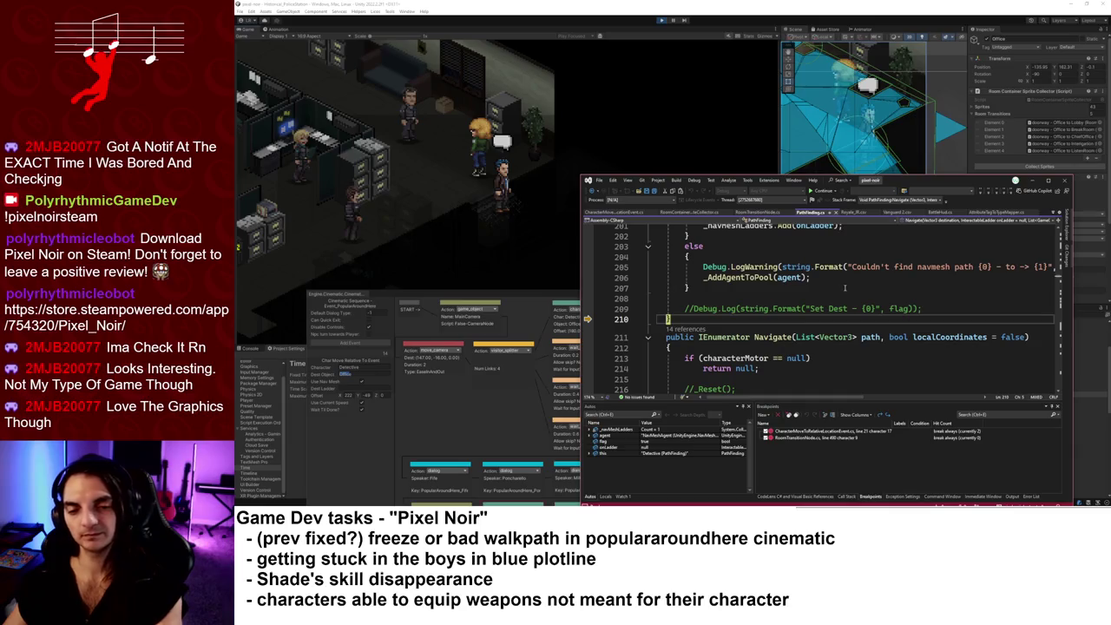
pyautogui.press('F10')
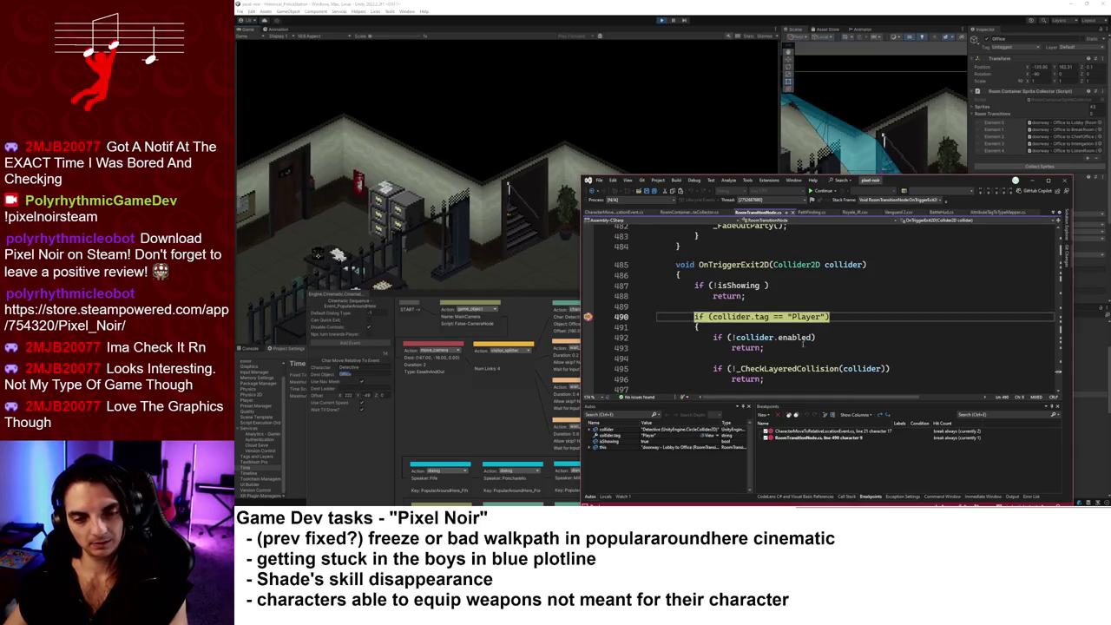
# - Remove the line 490 breakpoint and resume the cinematic
pyautogui.press('F9')
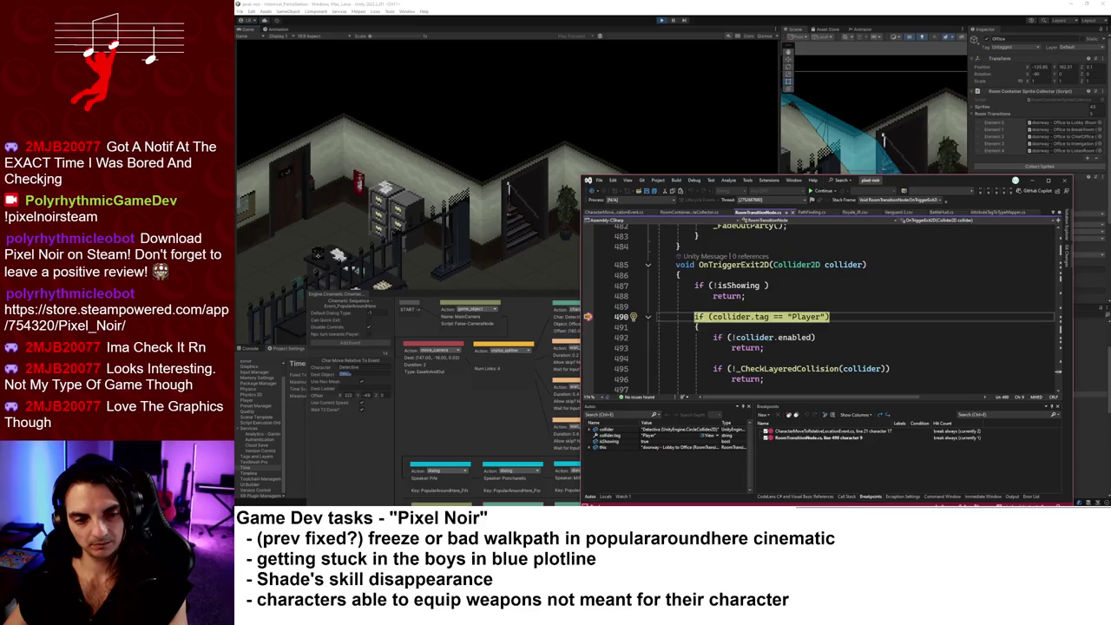
pyautogui.press('F5')
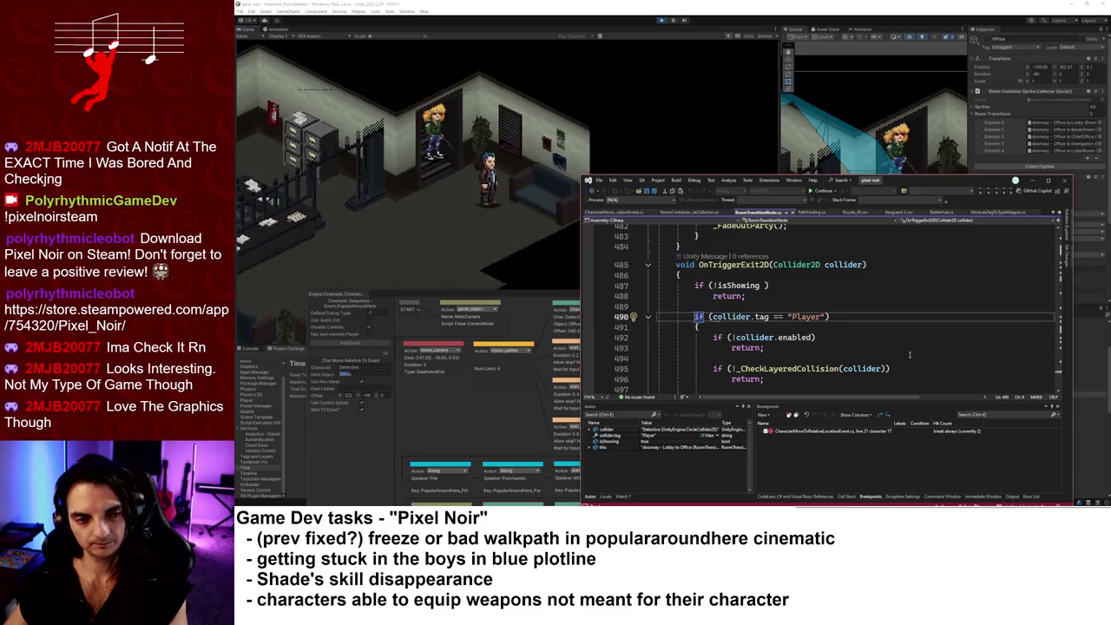
pyautogui.hotkey('alt', 'Tab')
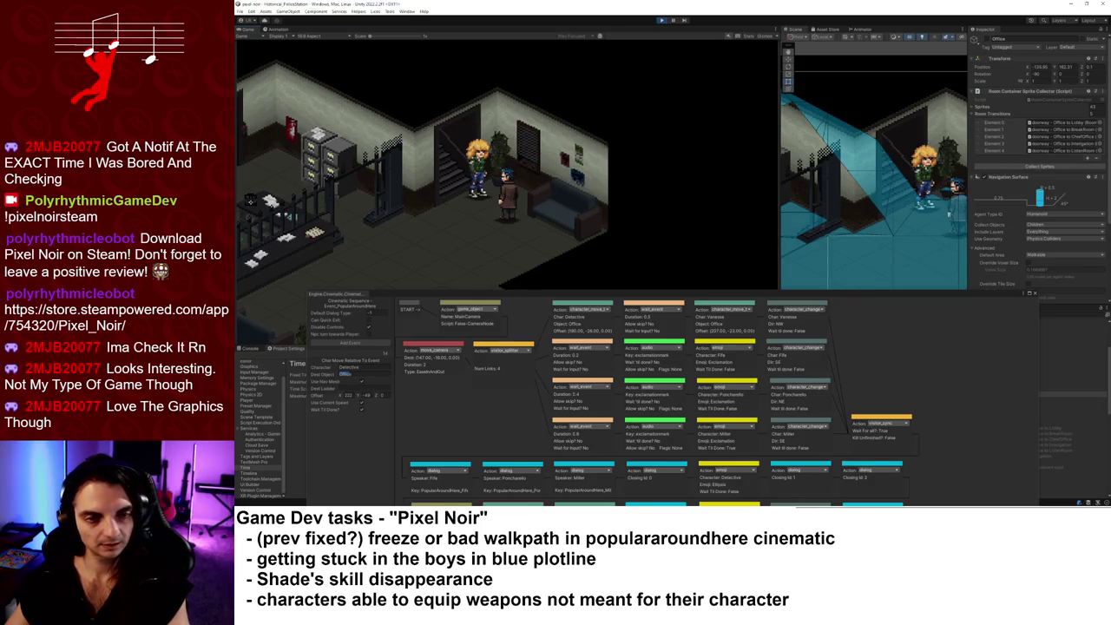
# - Delete the accidentally typed line 21 and show the Build toolbar
pyautogui.write('wwwwwwwww')
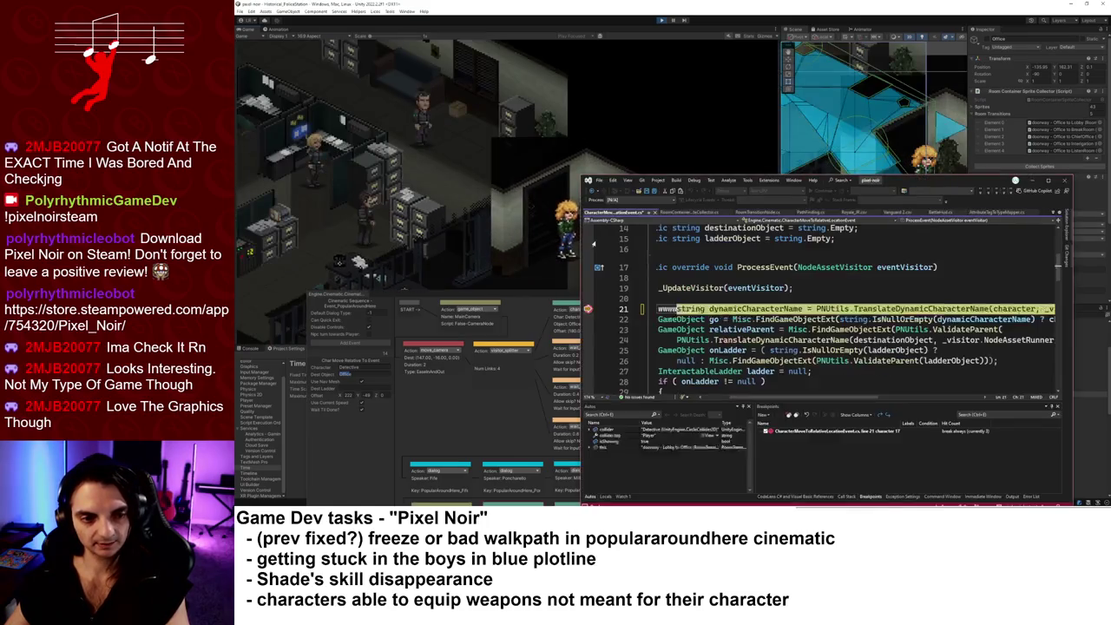
pyautogui.hotkey('ctrl', 'l')
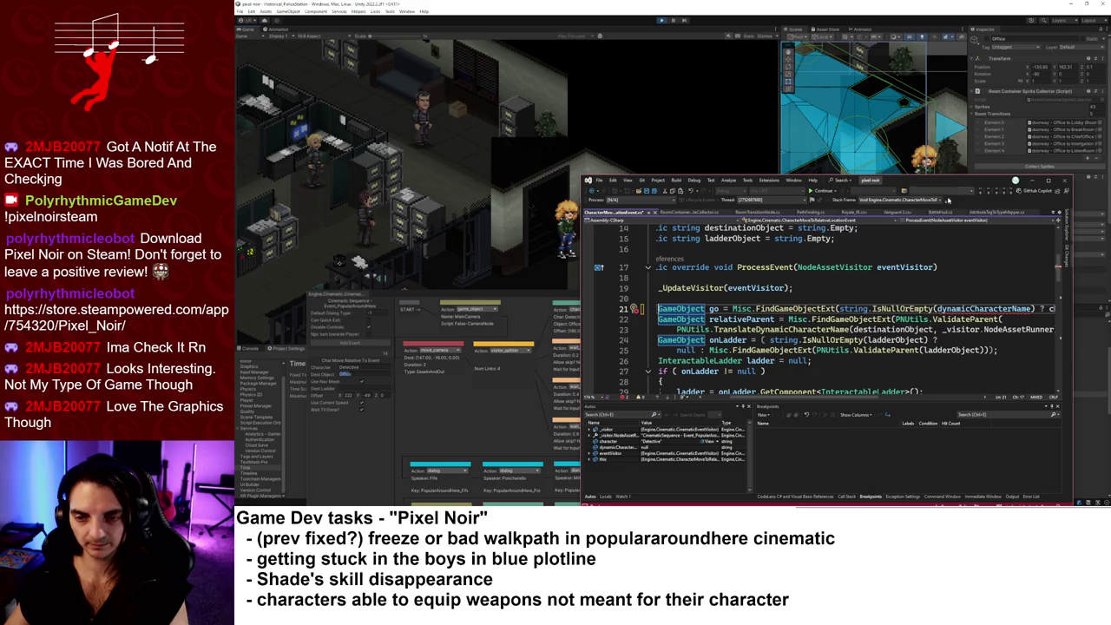
pyautogui.rightClick(969, 205)
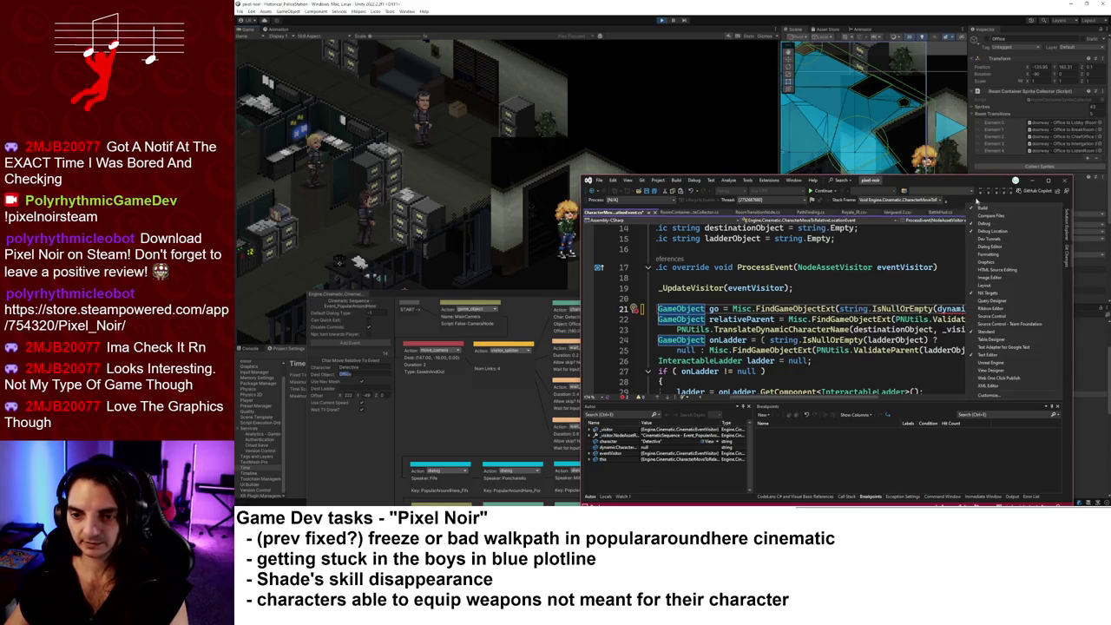
pyautogui.click(1019, 205)
# - Widen the debugger window and its variables panel, then continue from the breakpoint
pyautogui.moveTo(1073, 347); pyautogui.dragTo(1110, 348)
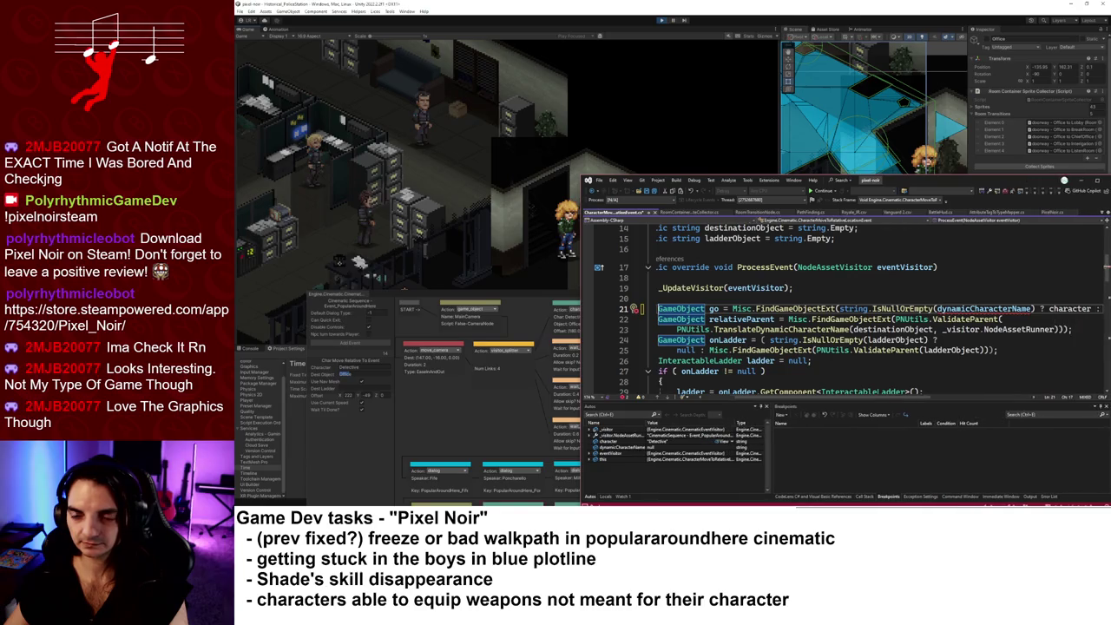
pyautogui.moveTo(752, 451); pyautogui.dragTo(816, 452)
pyautogui.press('F5')
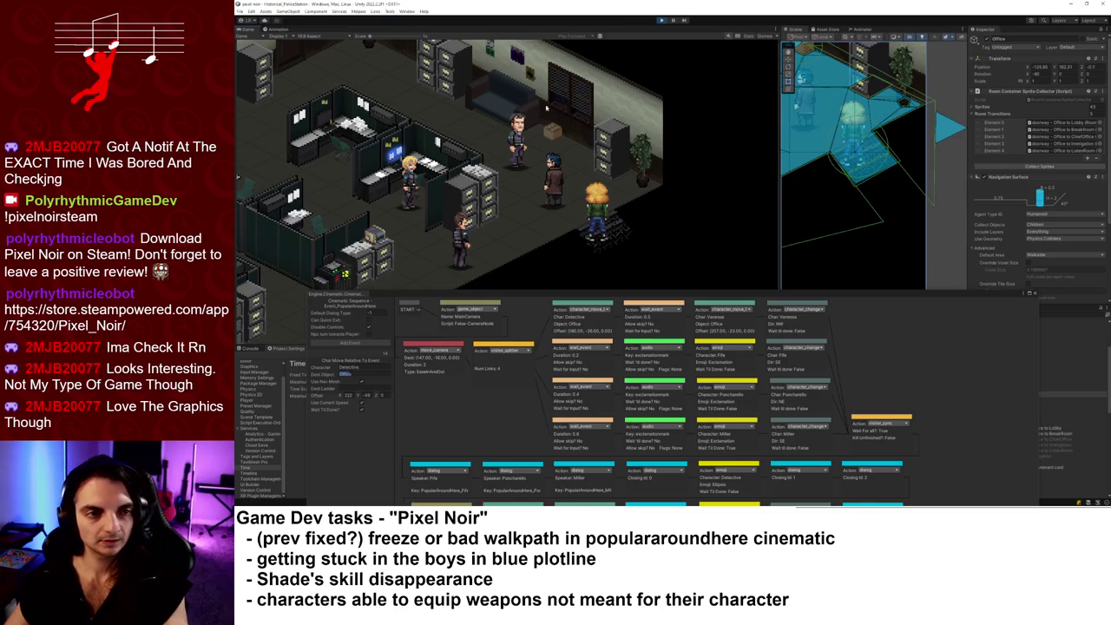
# - Switch to the taller-game-view layout, enter play mode, and make the cinematic graph window taller
pyautogui.click(407, 11)
pyautogui.click(434, 52)
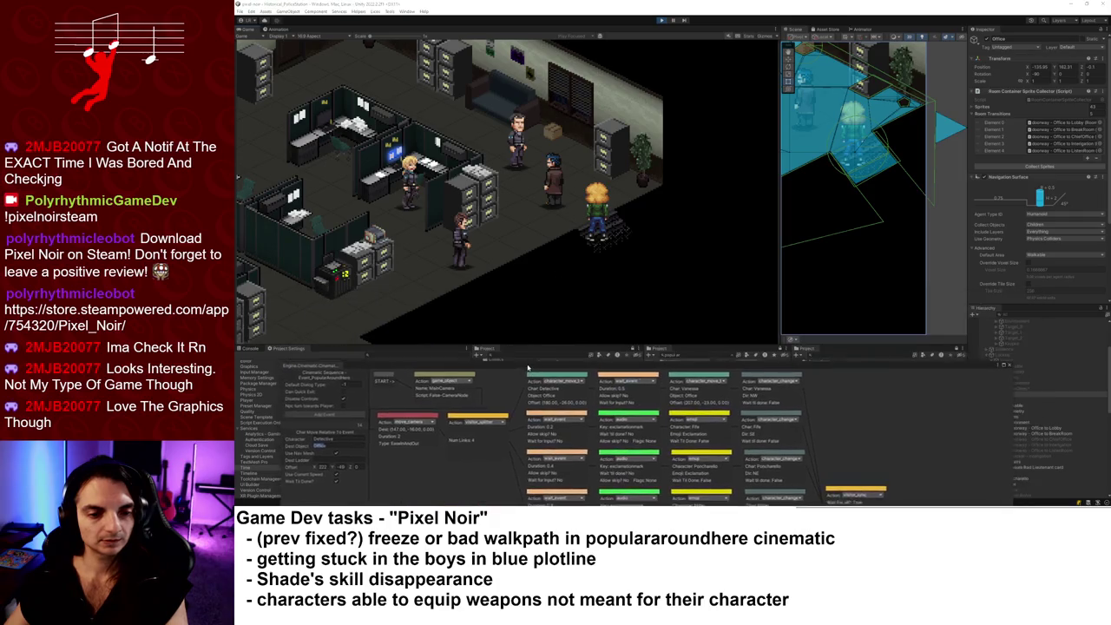
pyautogui.click(662, 20)
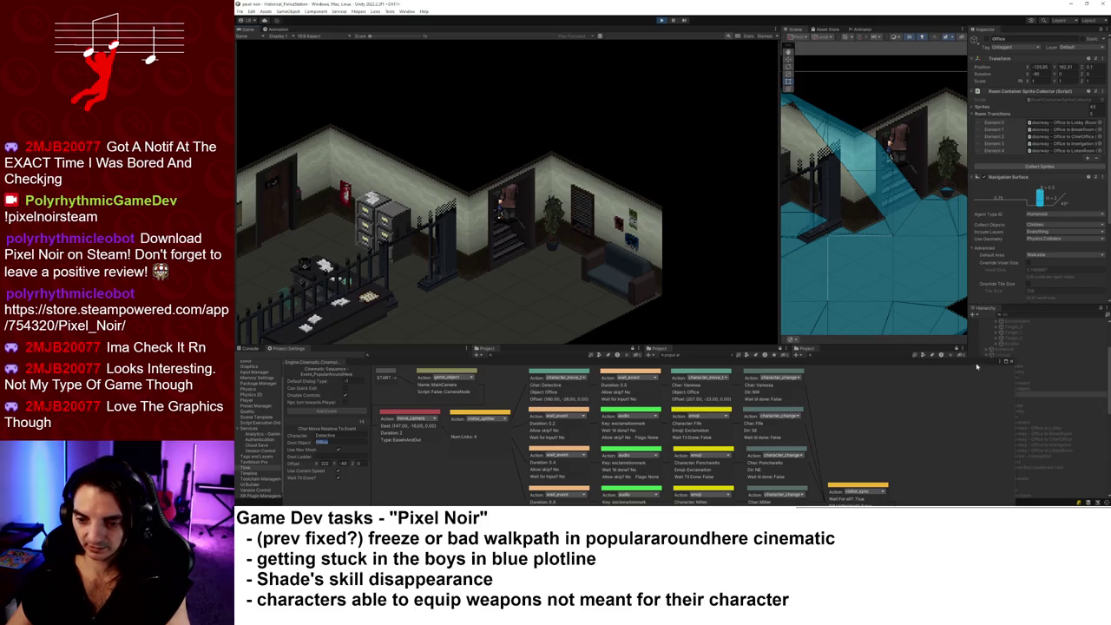
pyautogui.moveTo(977, 366); pyautogui.dragTo(1014, 223)
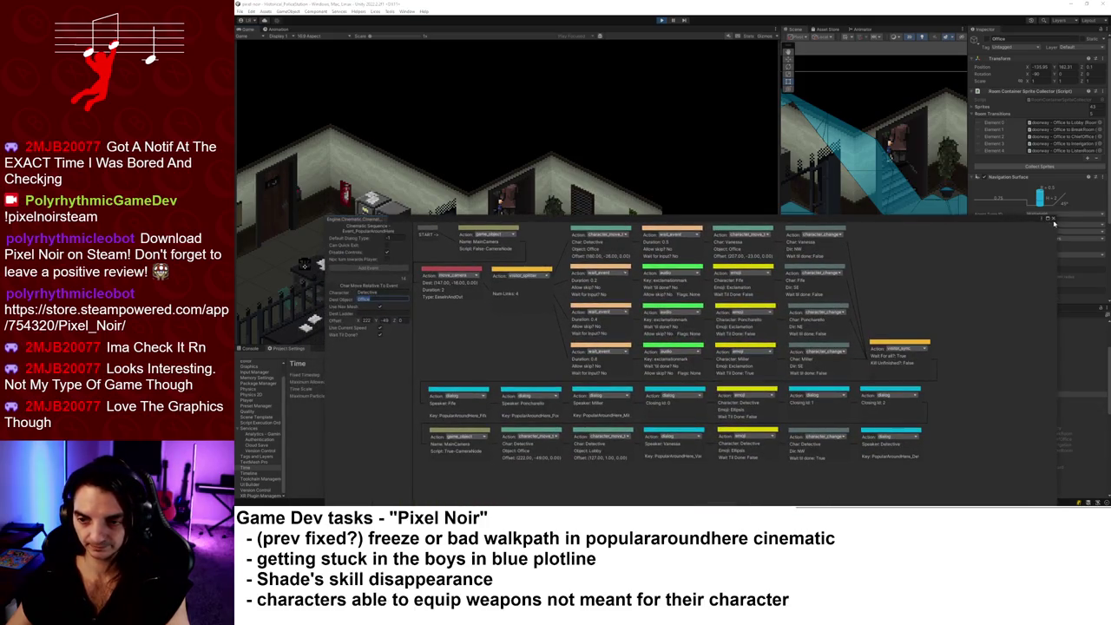
# - Close the floating graph and move the running Detective to X 144, Y 98
pyautogui.click(1053, 220)
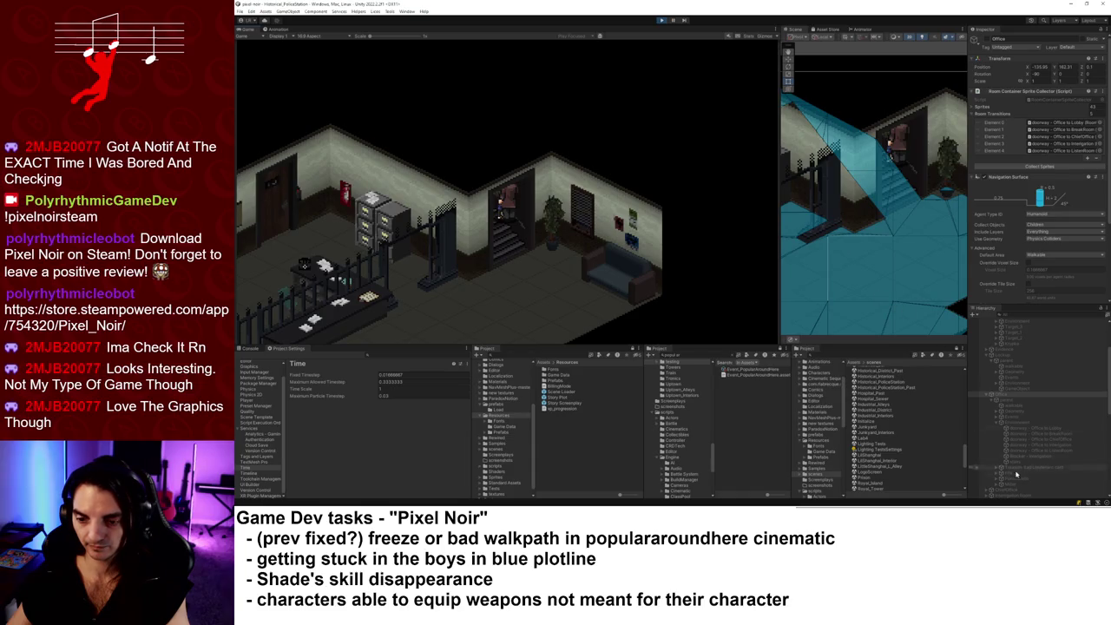
pyautogui.scroll(-10, 1017, 473)
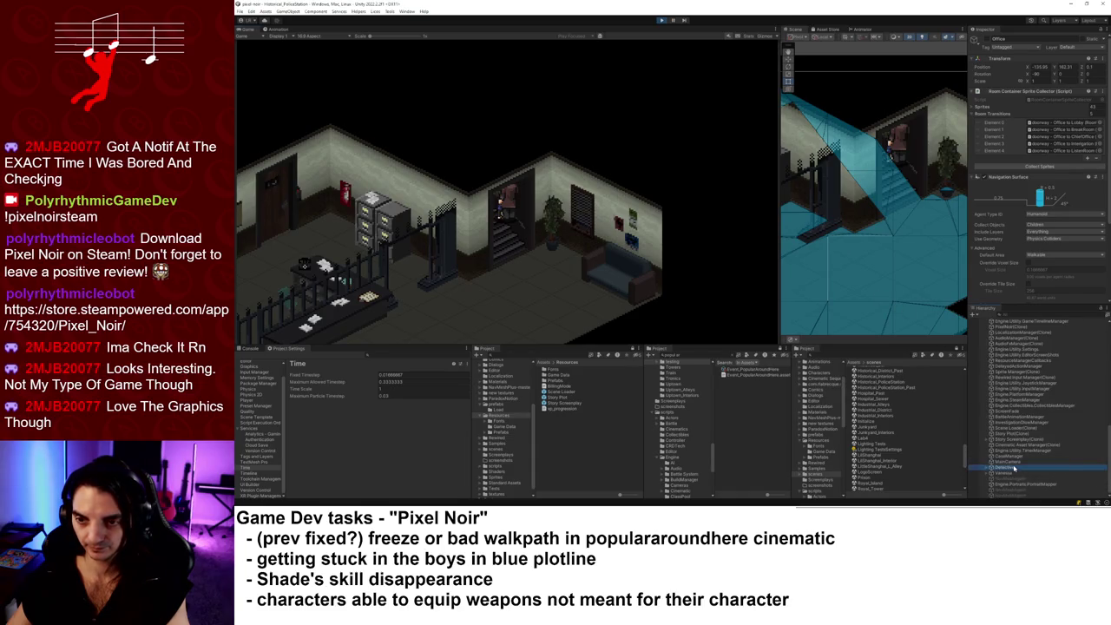
pyautogui.click(1007, 467)
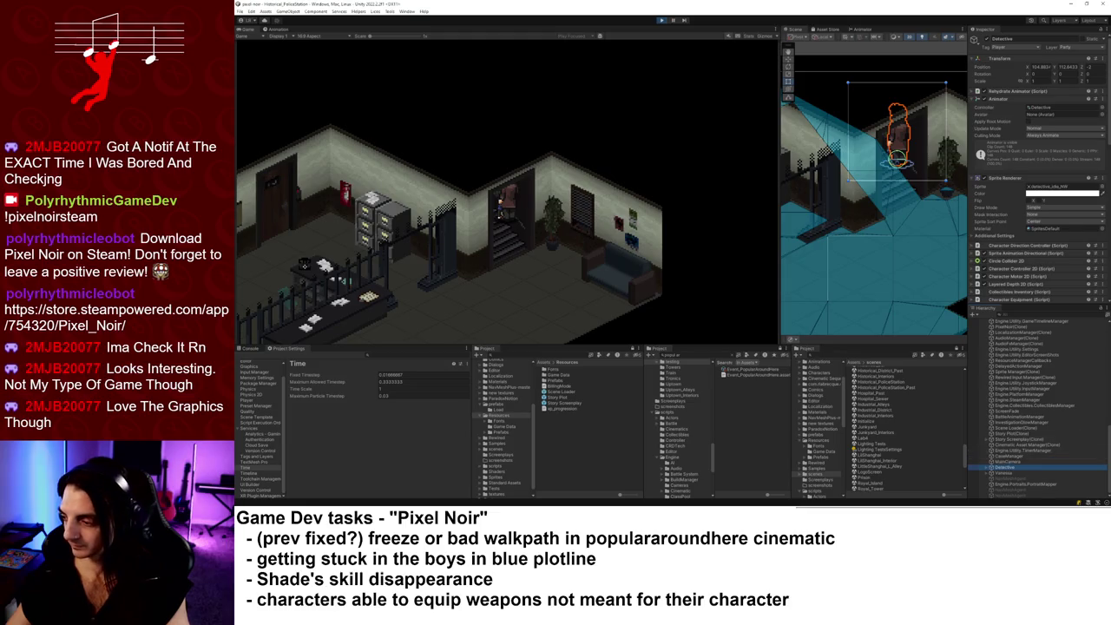
pyautogui.click(1038, 68)
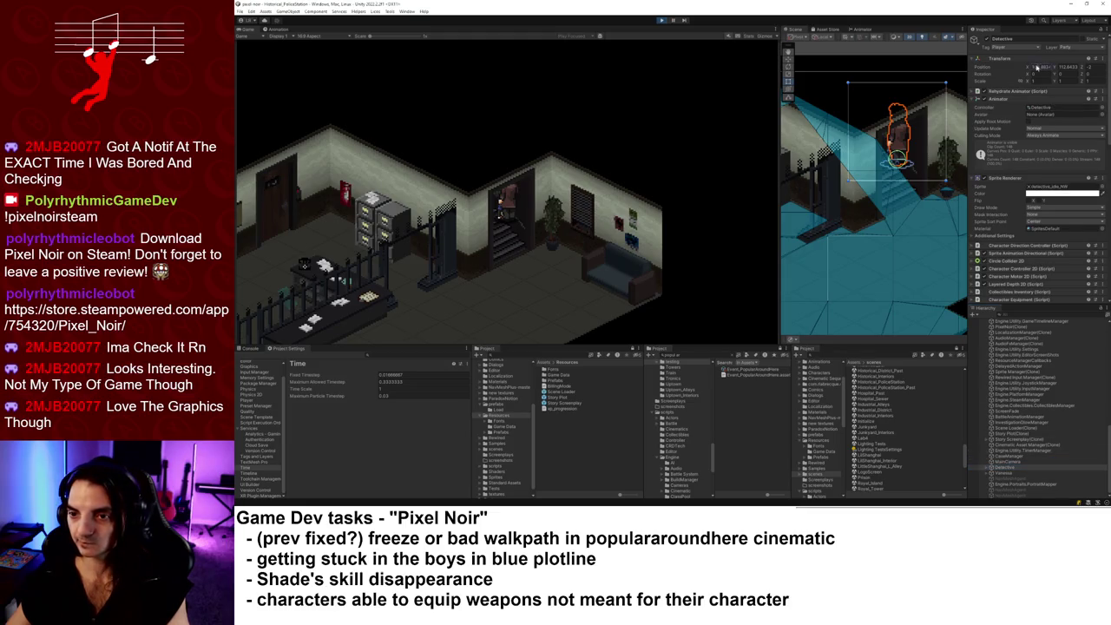
pyautogui.write('144')
pyautogui.press('Tab')
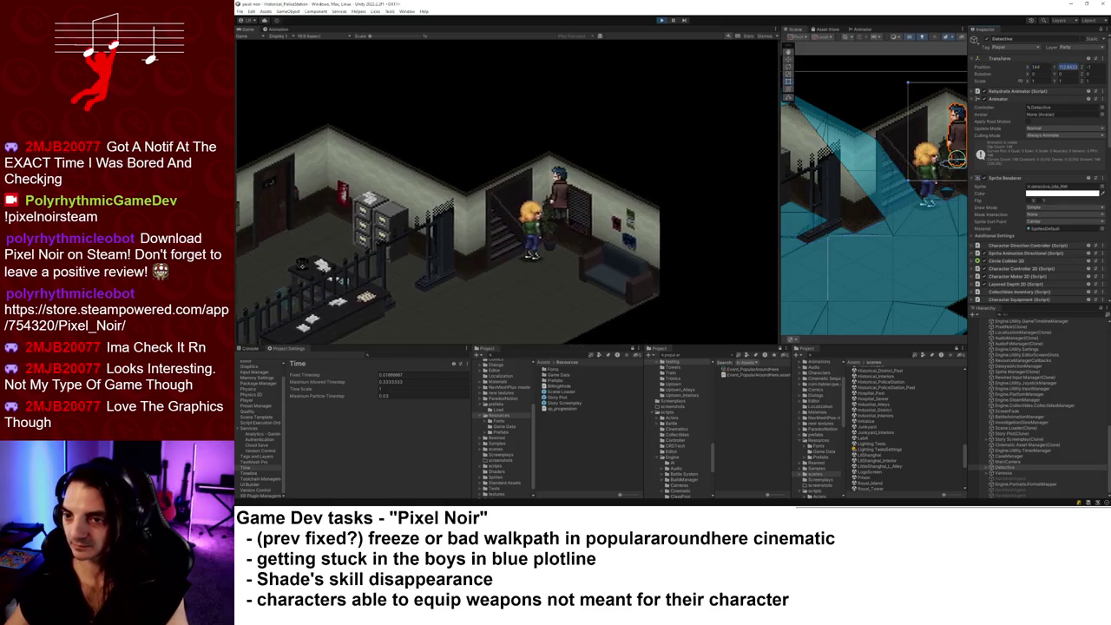
pyautogui.write('98')
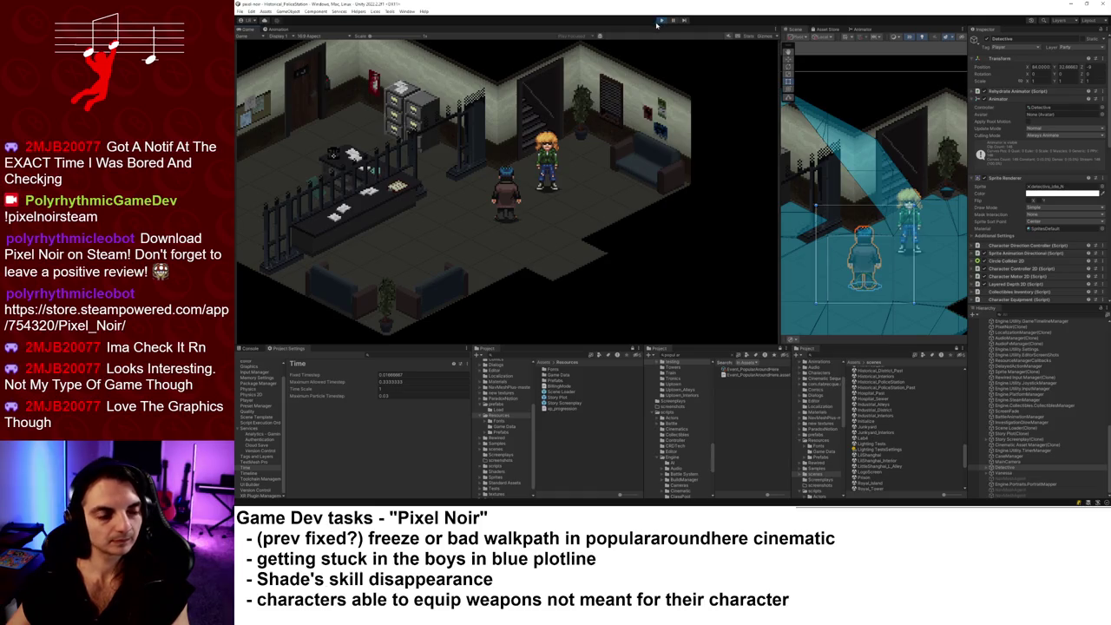
# - Show the console, stop play mode, and open the Event_PopularAroundHere sequence editor
pyautogui.click(251, 348)
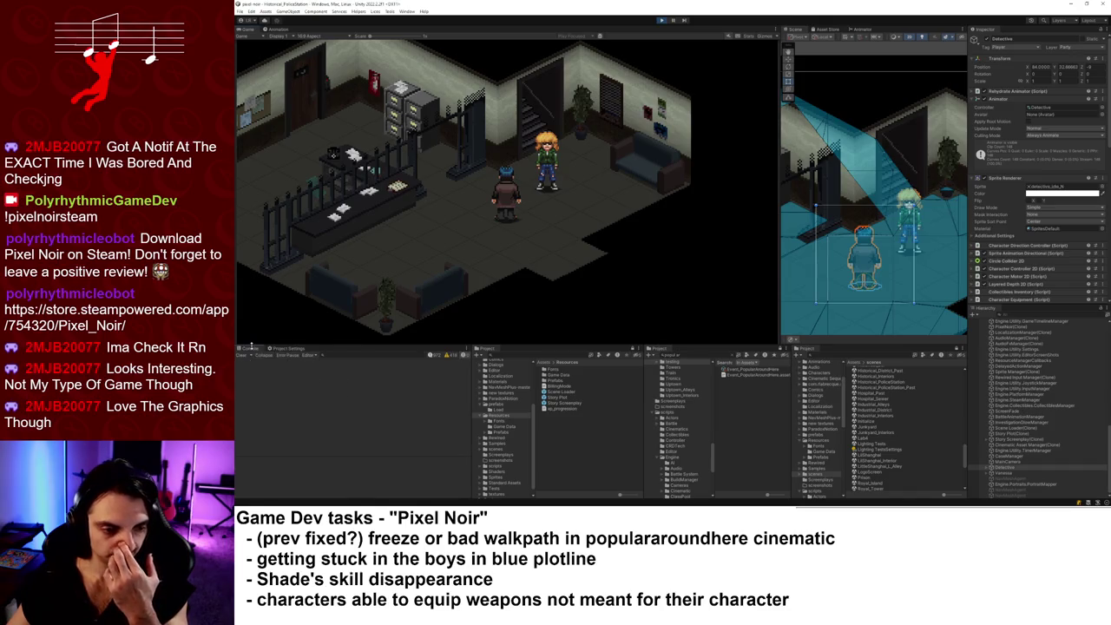
pyautogui.click(662, 19)
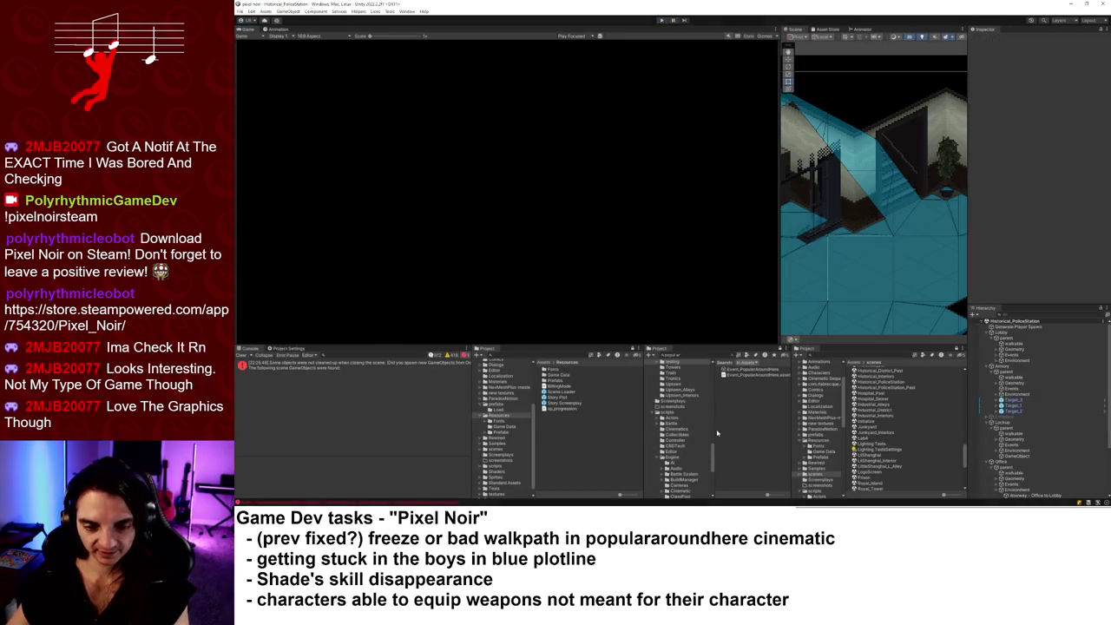
pyautogui.doubleClick(763, 370)
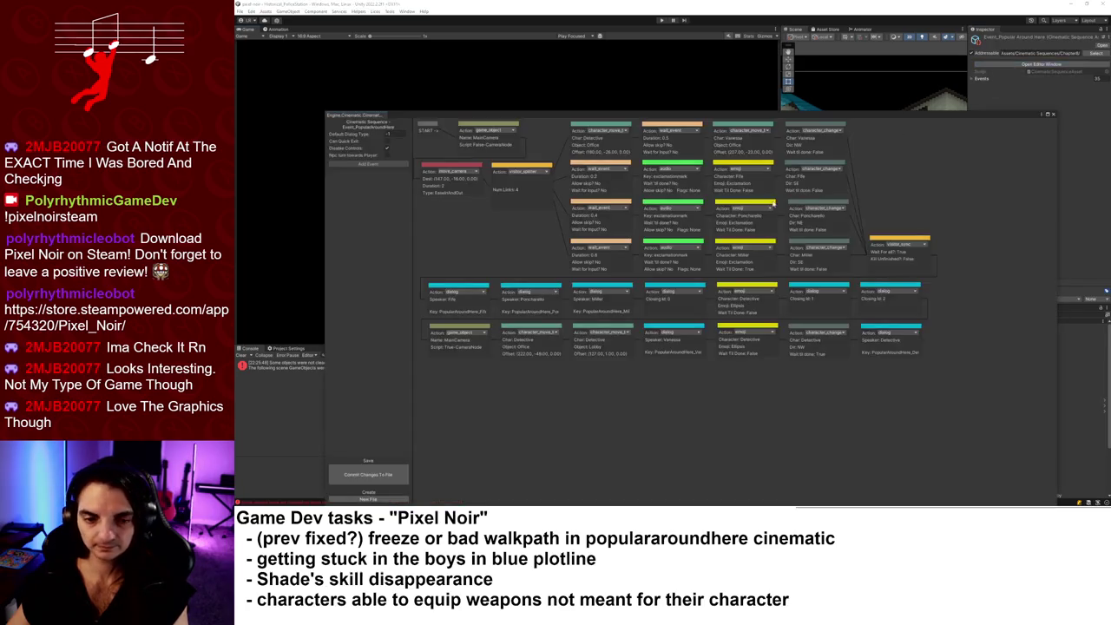
# - Review the Detective's move-to-Office and move-to-Lobby nodes, shrink the editor, and start play mode
pyautogui.click(548, 328)
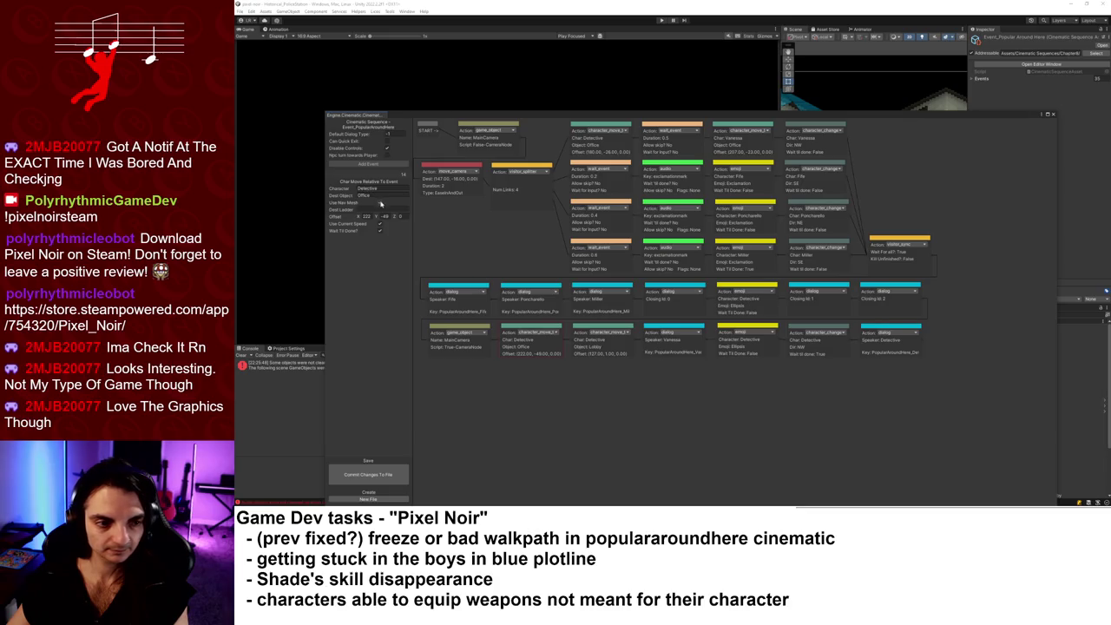
pyautogui.click(581, 328)
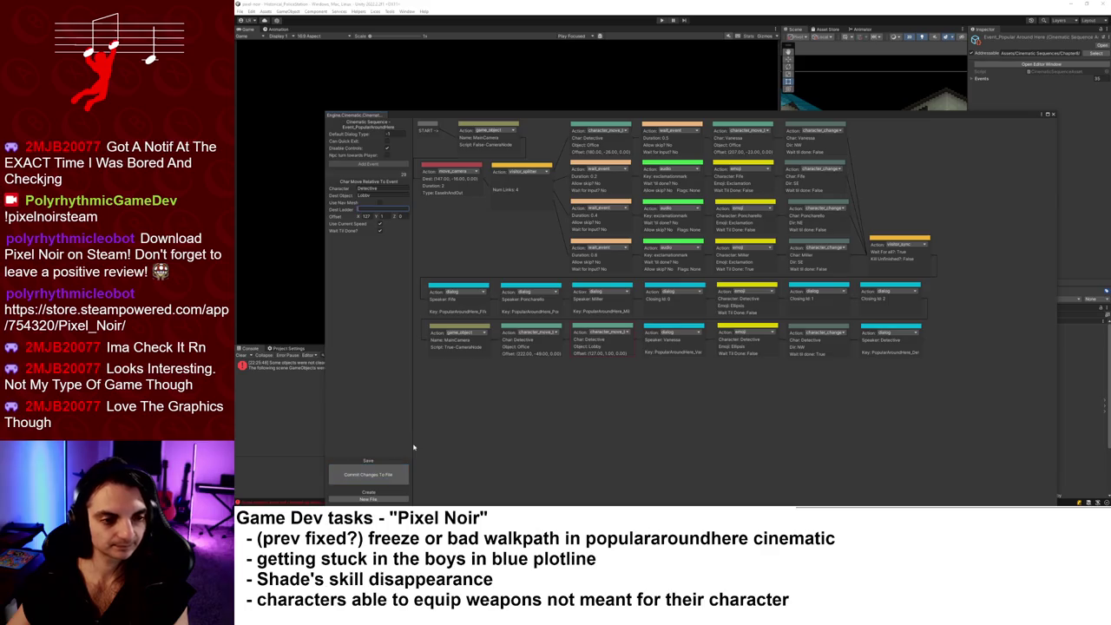
pyautogui.click(1048, 117)
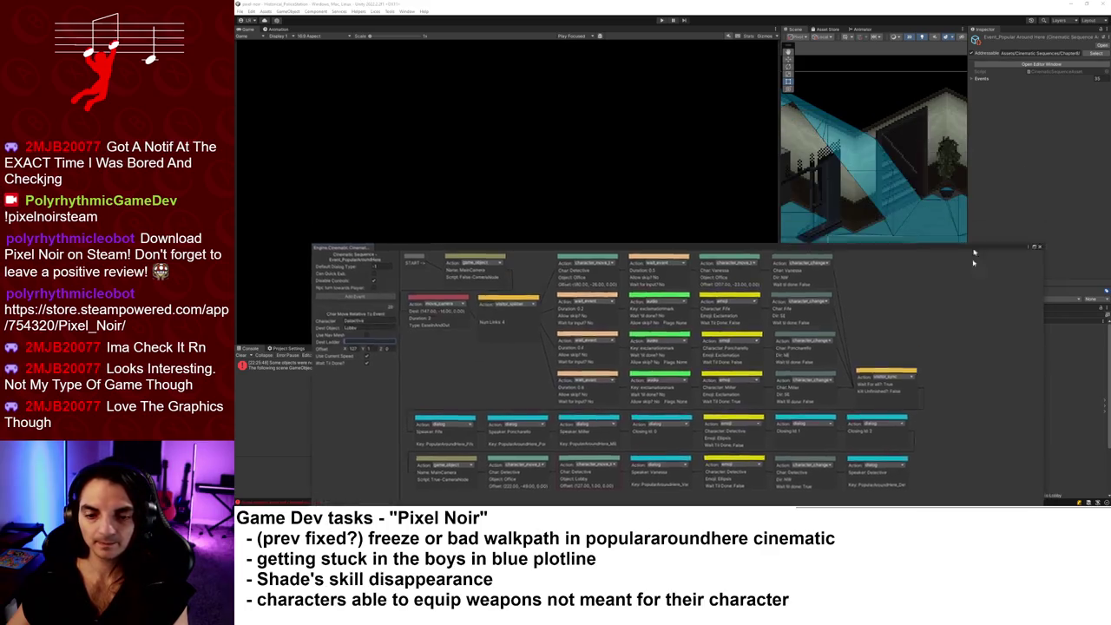
pyautogui.click(658, 20)
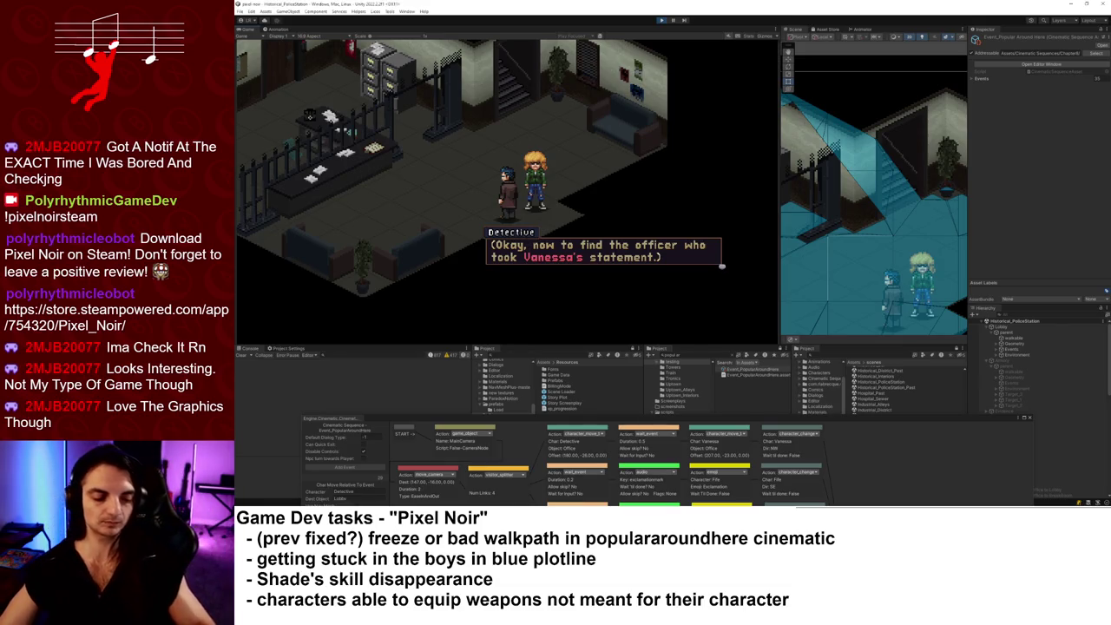
# - Dismiss the Detective's dialogue line and make the cinematic editor taller over the views
pyautogui.press('space')
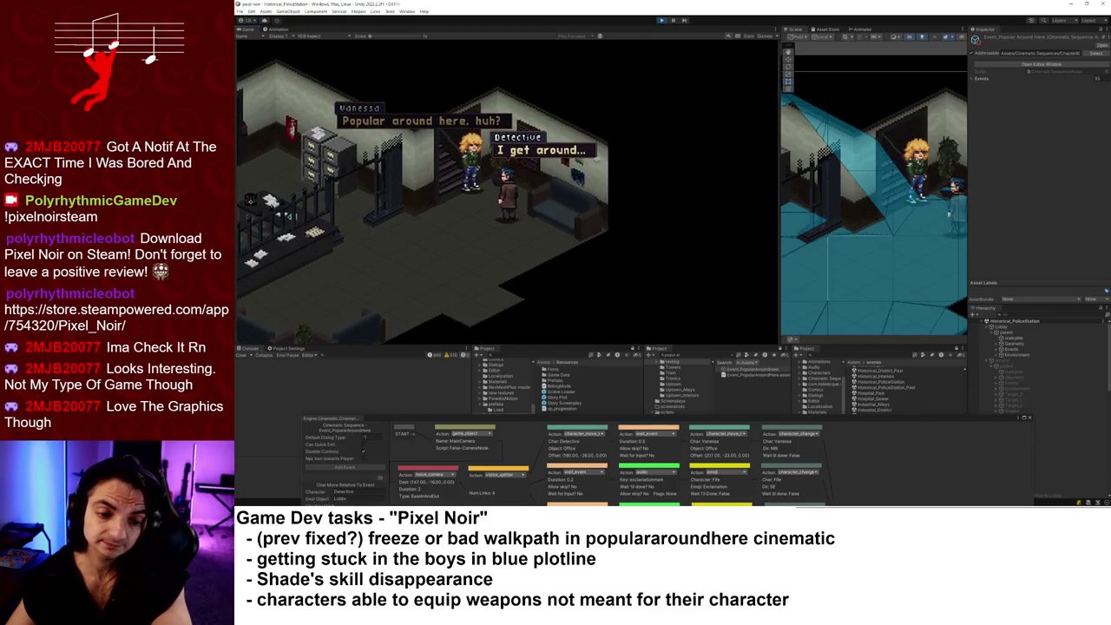
pyautogui.moveTo(683, 417); pyautogui.dragTo(677, 158)
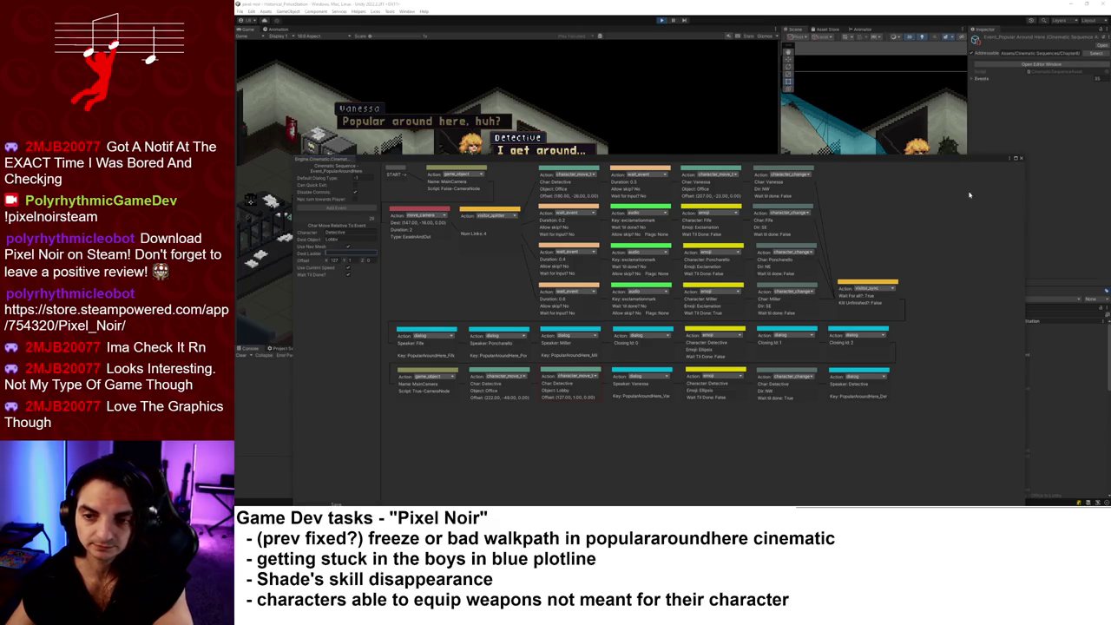
# - Move the Cinematic Sequence window, expand its graph, and dock it under the Game view
pyautogui.moveTo(939, 170)
pyautogui.mouseDown()
pyautogui.moveTo(938, 56)
pyautogui.moveTo(927, 398)
pyautogui.mouseUp()
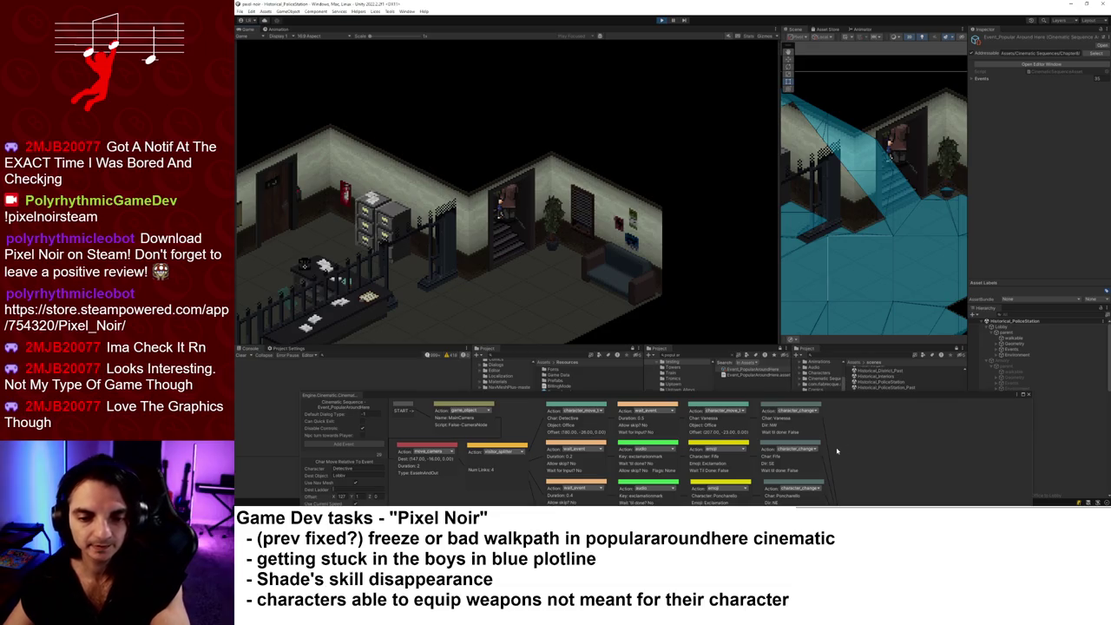
pyautogui.click(465, 410)
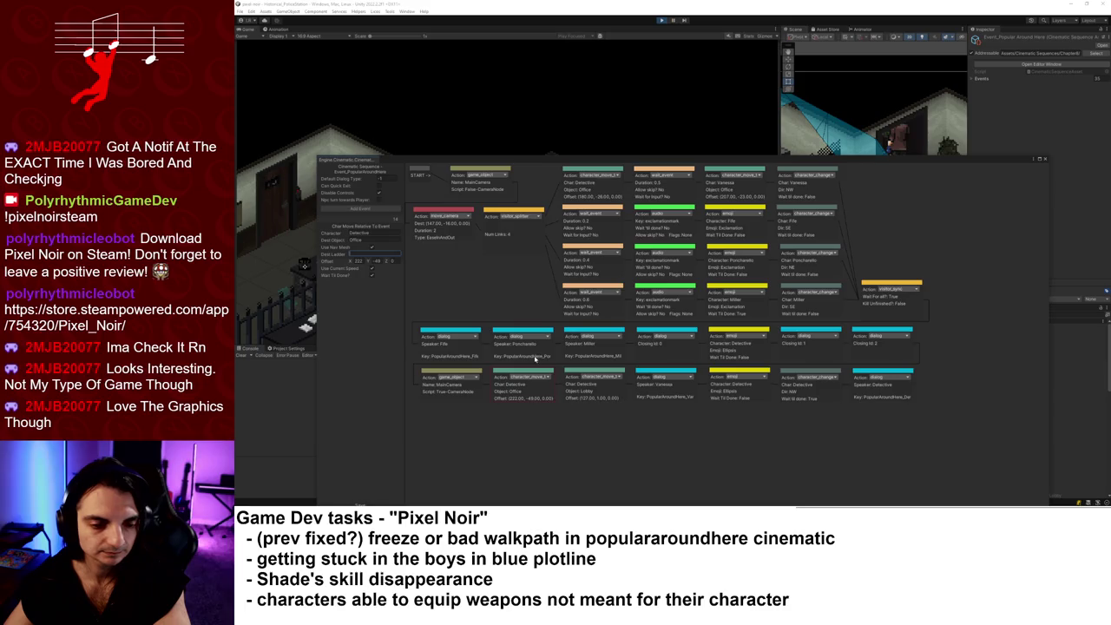
pyautogui.moveTo(676, 164)
pyautogui.mouseDown()
pyautogui.moveTo(599, 326)
pyautogui.moveTo(588, 314)
pyautogui.mouseUp()
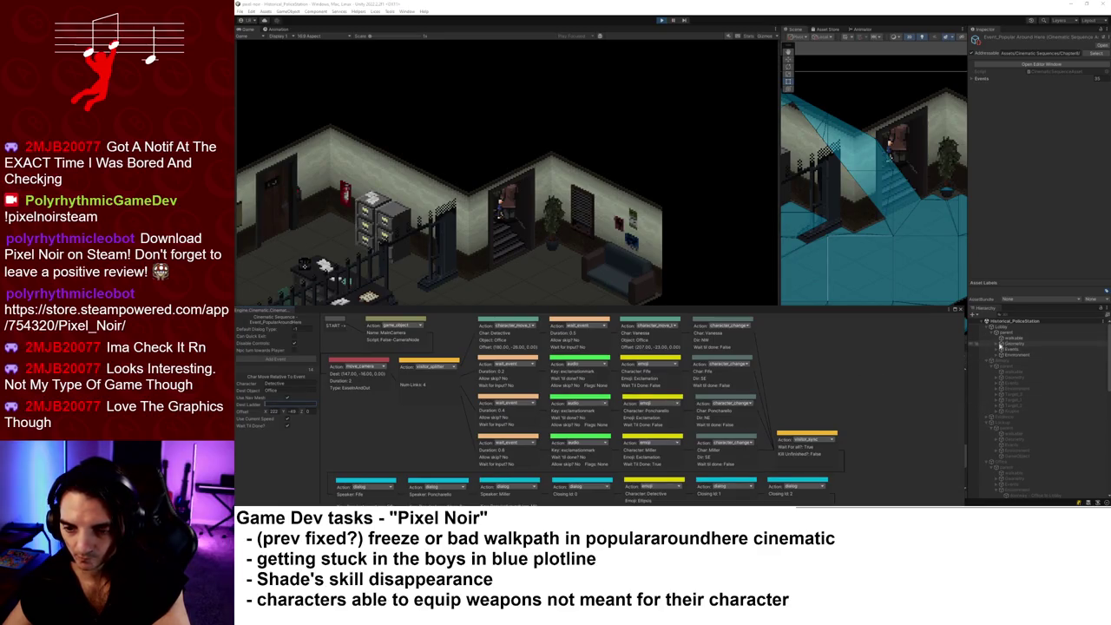
pyautogui.scroll(-4, 1006, 391)
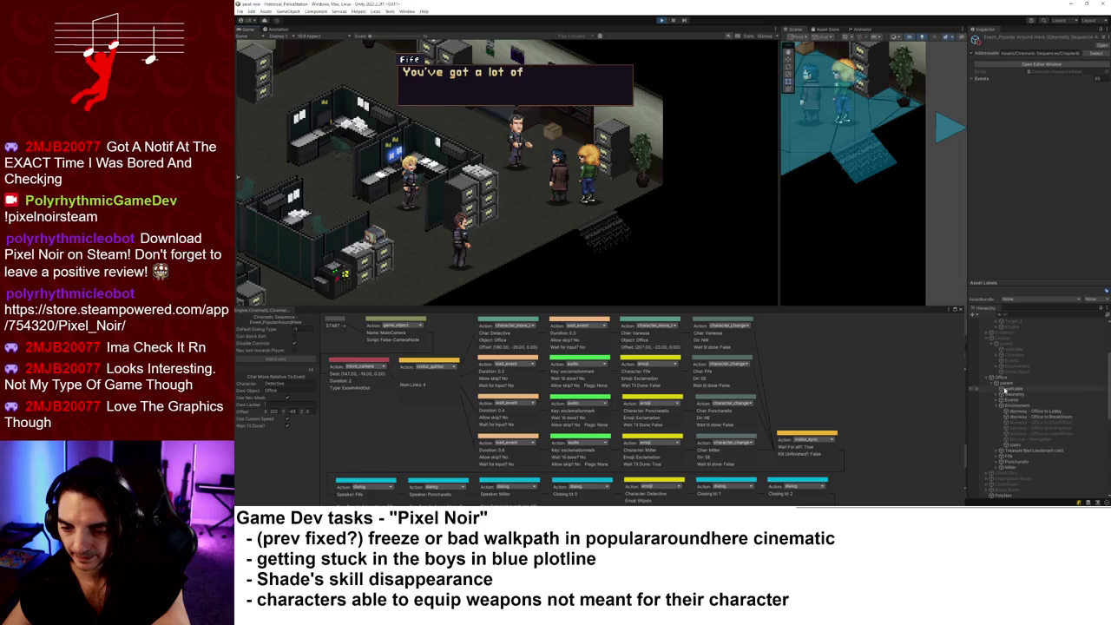
# - Create an empty marker object under the Office Environment at X 222, Y -48
pyautogui.click(1014, 406)
pyautogui.hotkey('alt', 'shift', 'n')
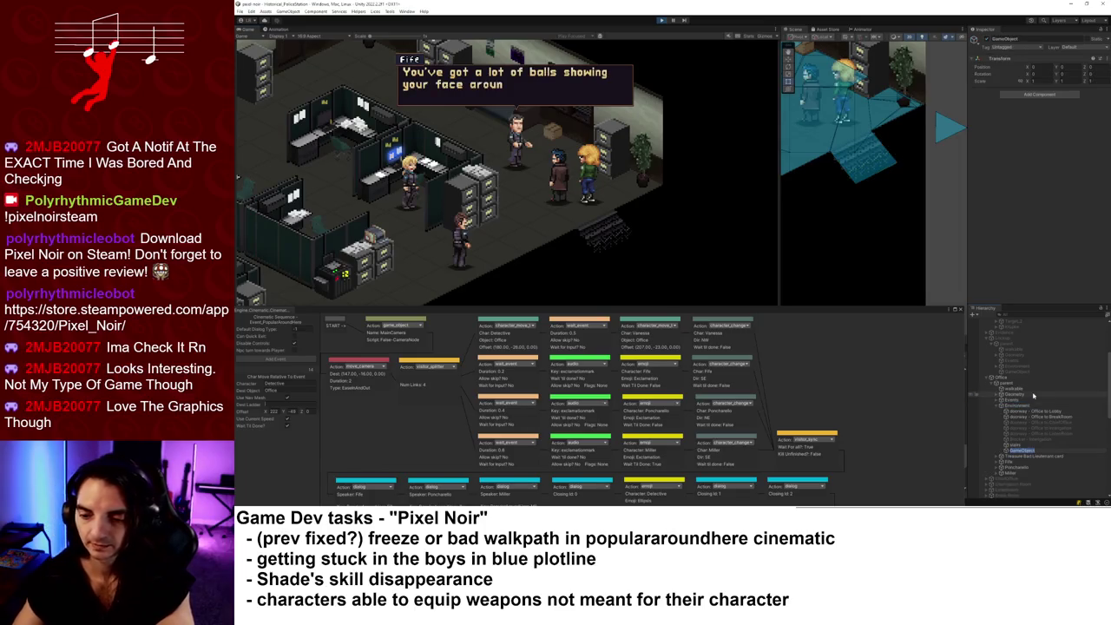
pyautogui.moveTo(555, 307); pyautogui.dragTo(550, 189)
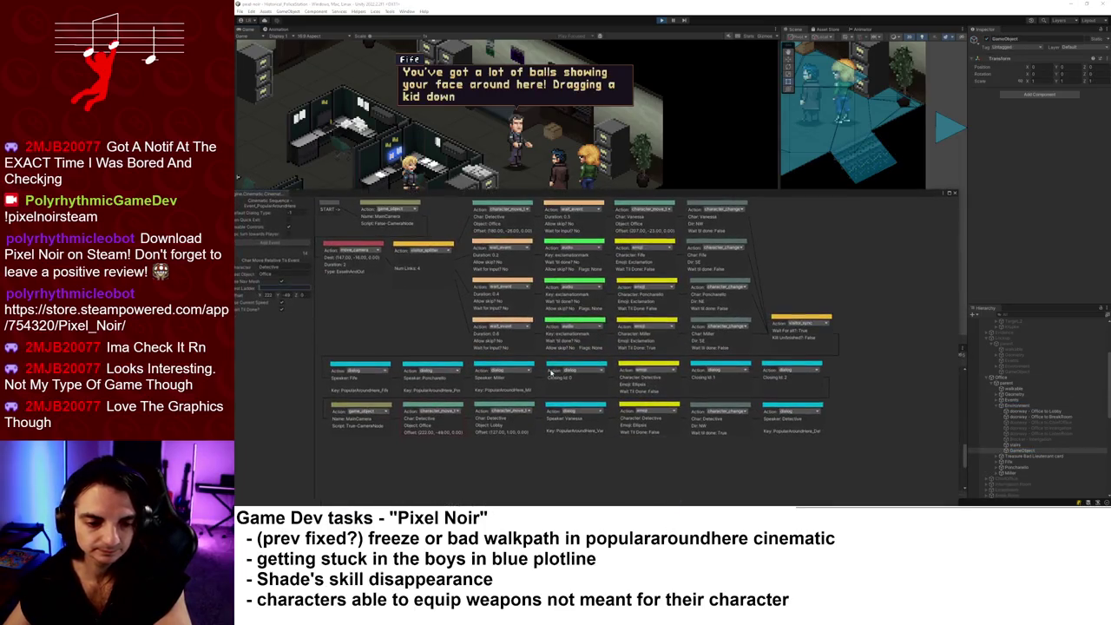
pyautogui.click(1035, 67)
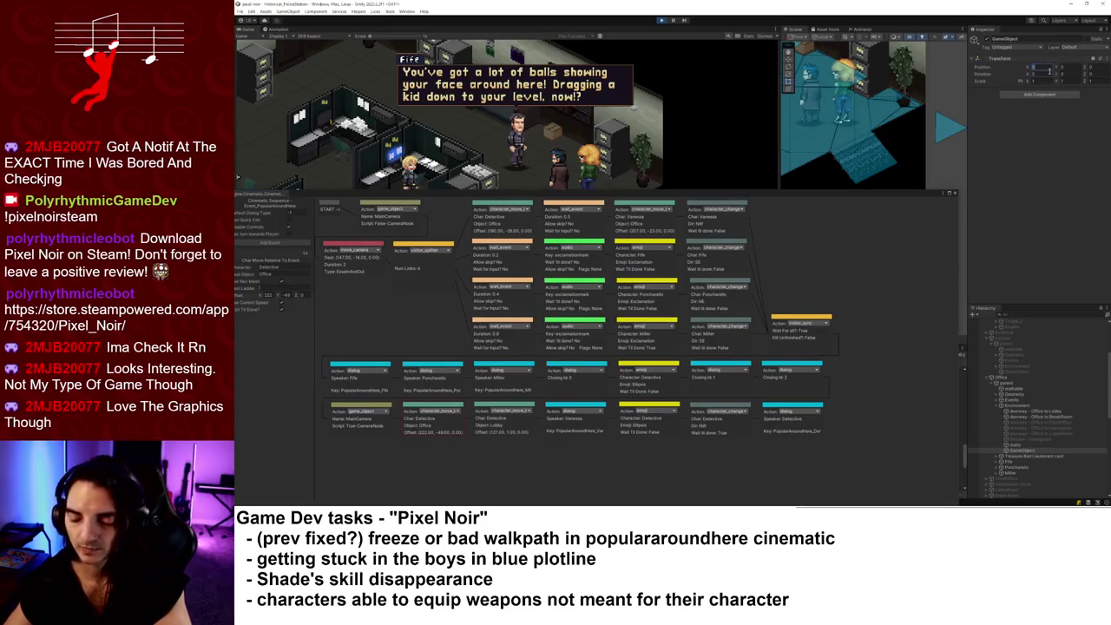
pyautogui.write('222')
pyautogui.press('Tab')
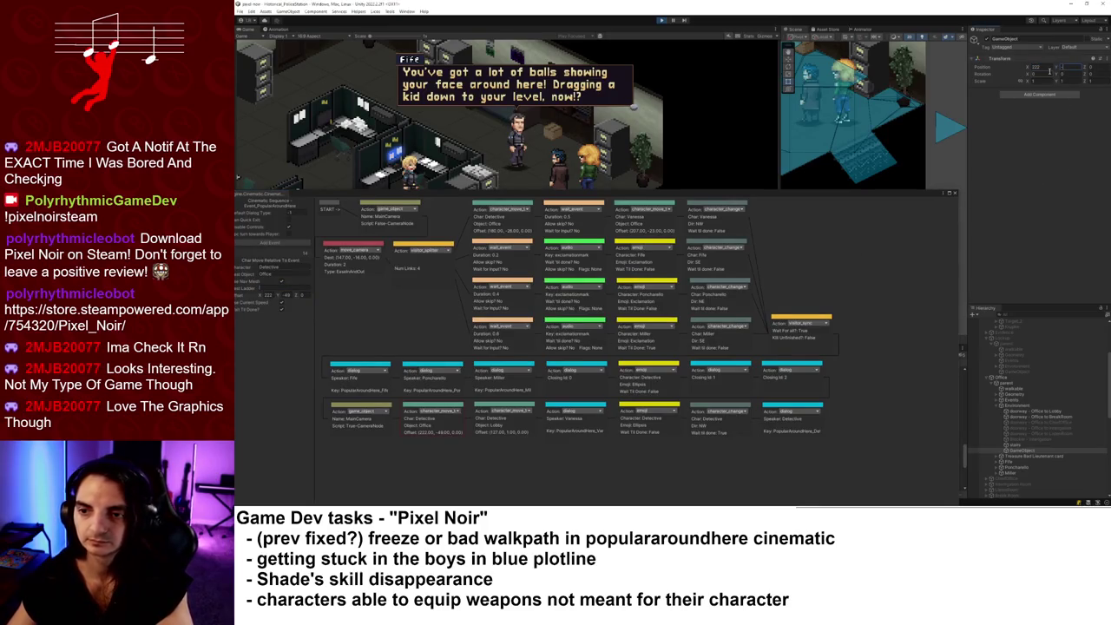
pyautogui.write('-48')
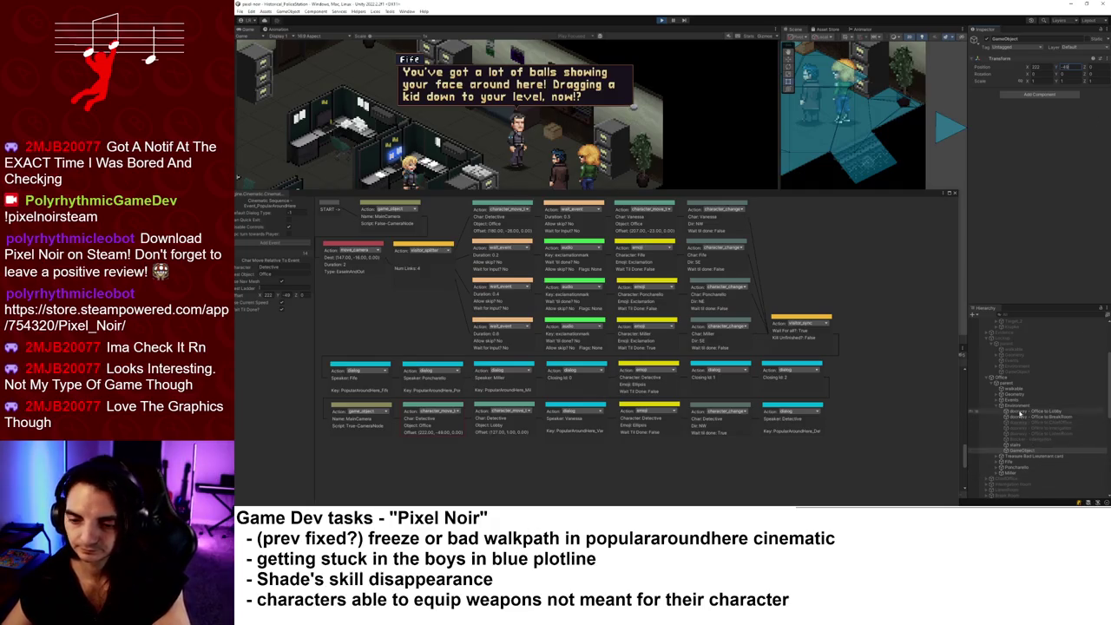
pyautogui.doubleClick(1023, 452)
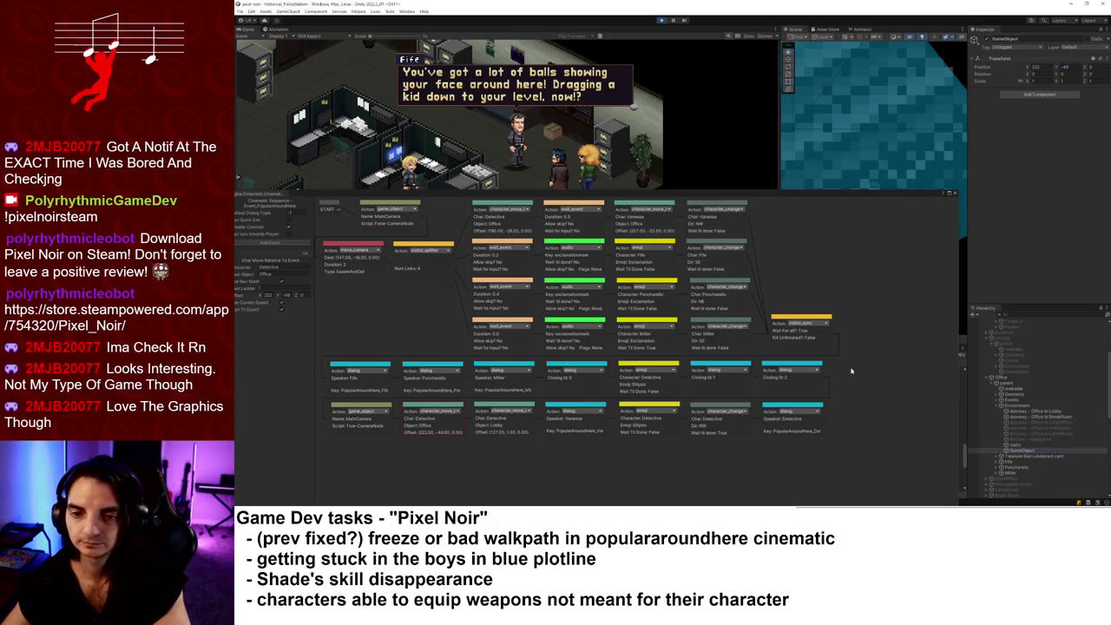
pyautogui.scroll(-5, 872, 117)
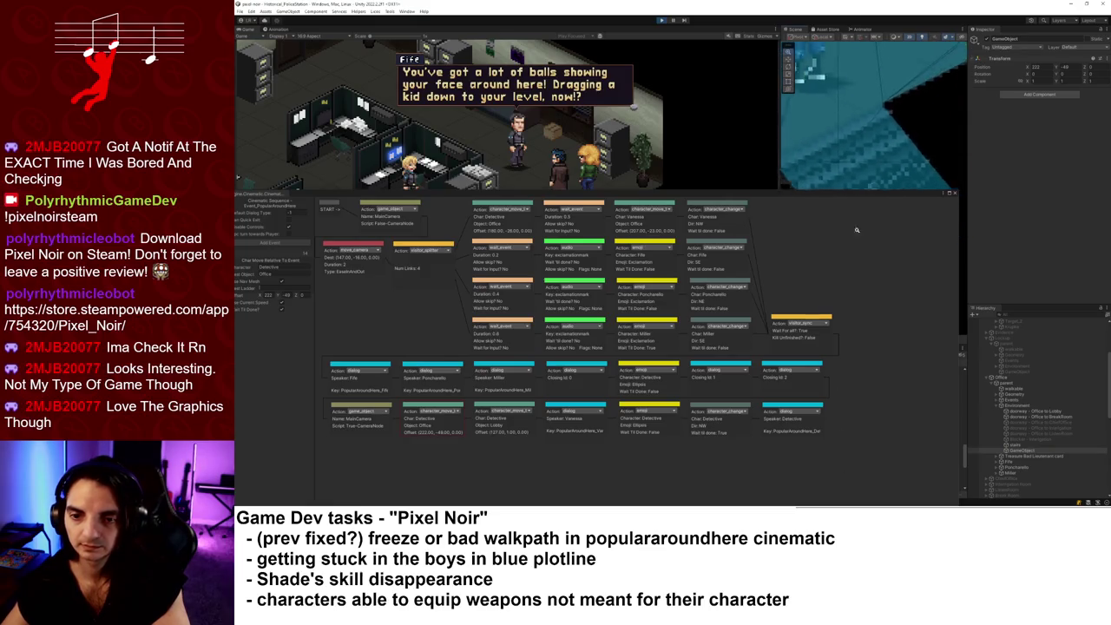
# - Drag the marker down-right in the office Scene view, then expand the node editor
pyautogui.moveTo(882, 187); pyautogui.dragTo(864, 311)
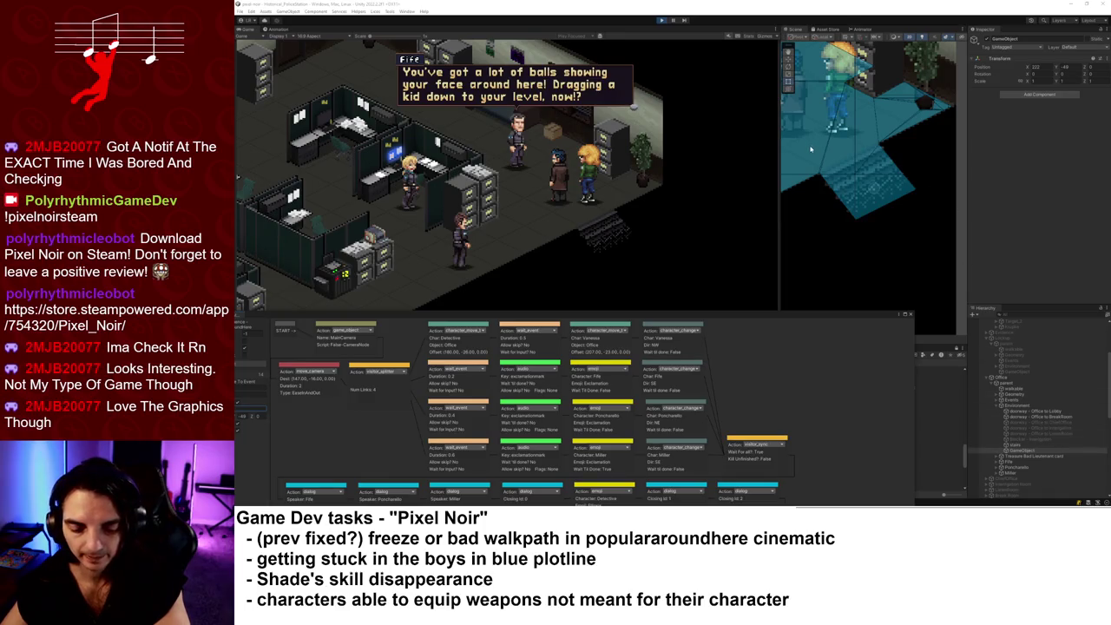
pyautogui.click(894, 195)
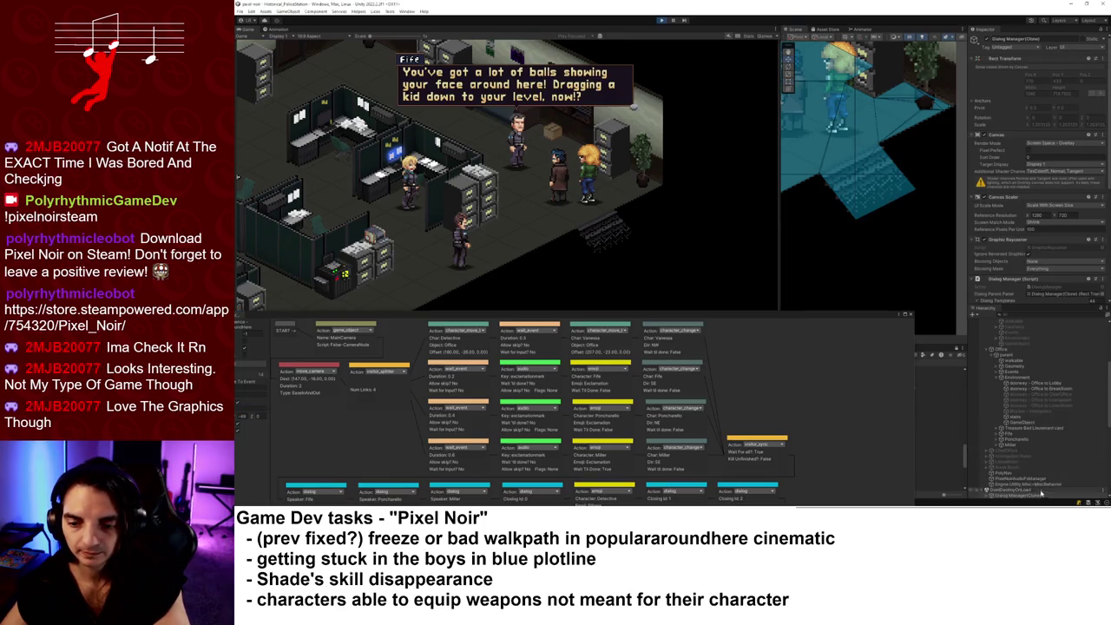
pyautogui.click(1028, 422)
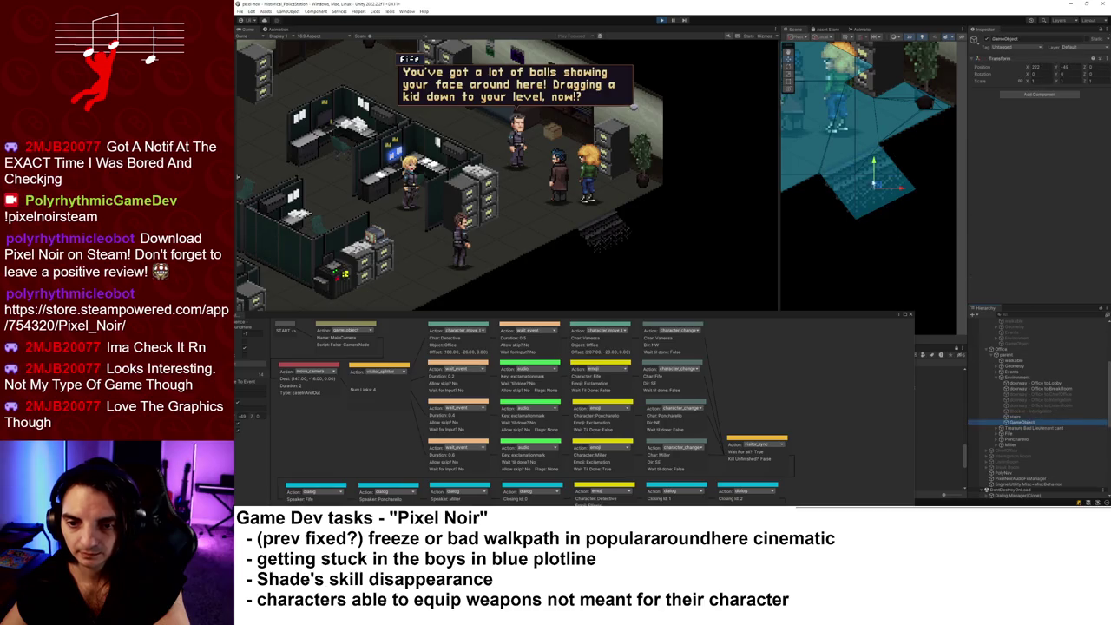
pyautogui.moveTo(877, 184); pyautogui.dragTo(897, 208)
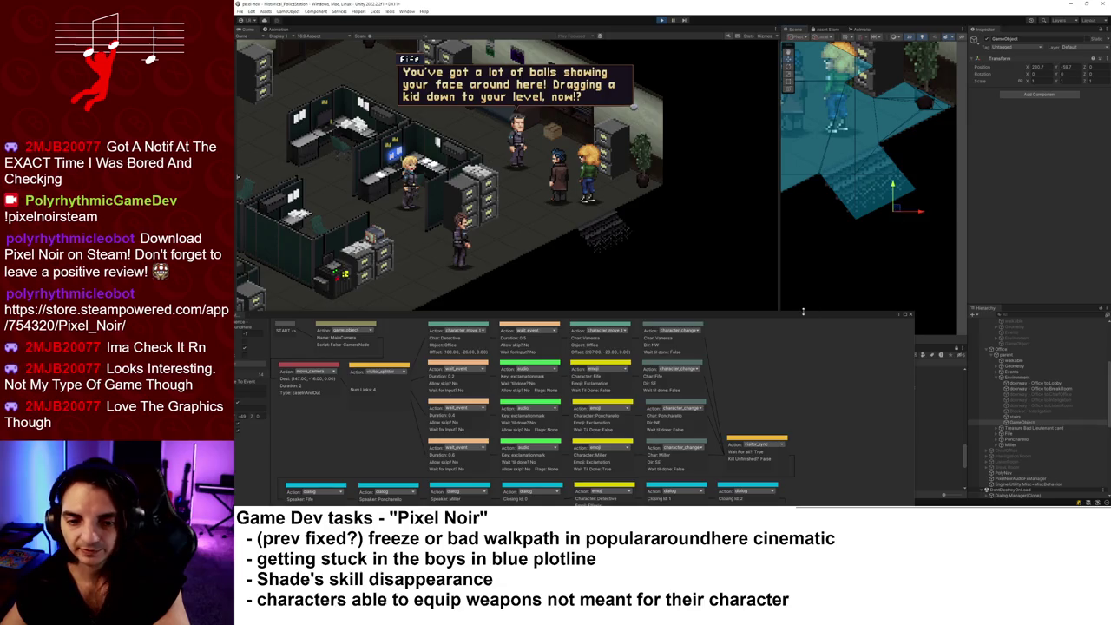
pyautogui.moveTo(803, 311); pyautogui.dragTo(804, 143)
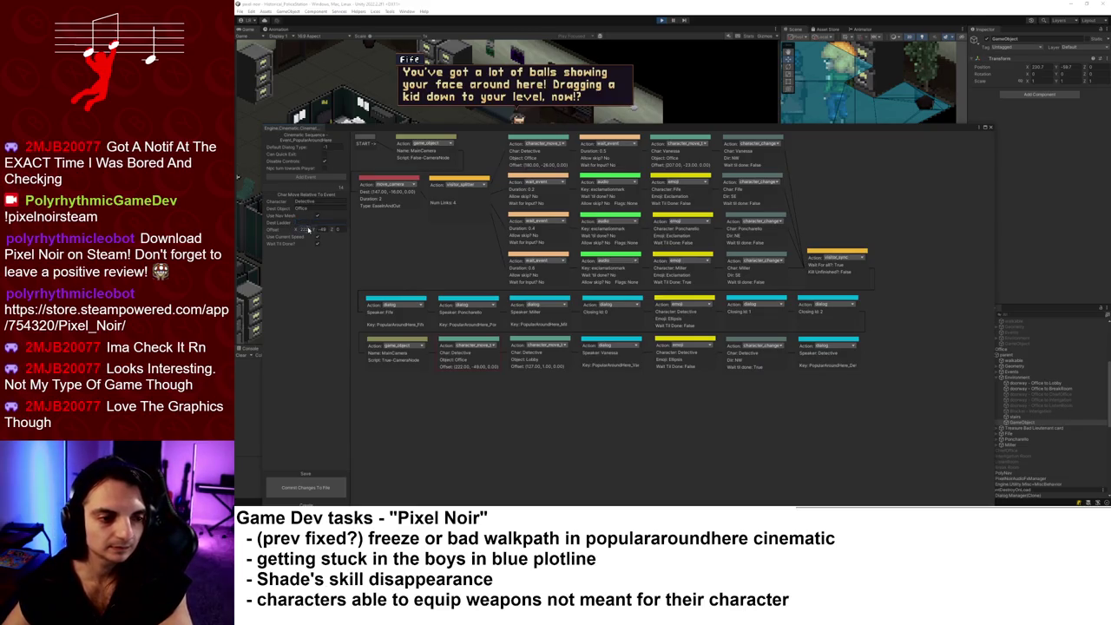
# - Set the office move node's Offset Y to -40 and return the node editor to docked size
pyautogui.click(305, 229)
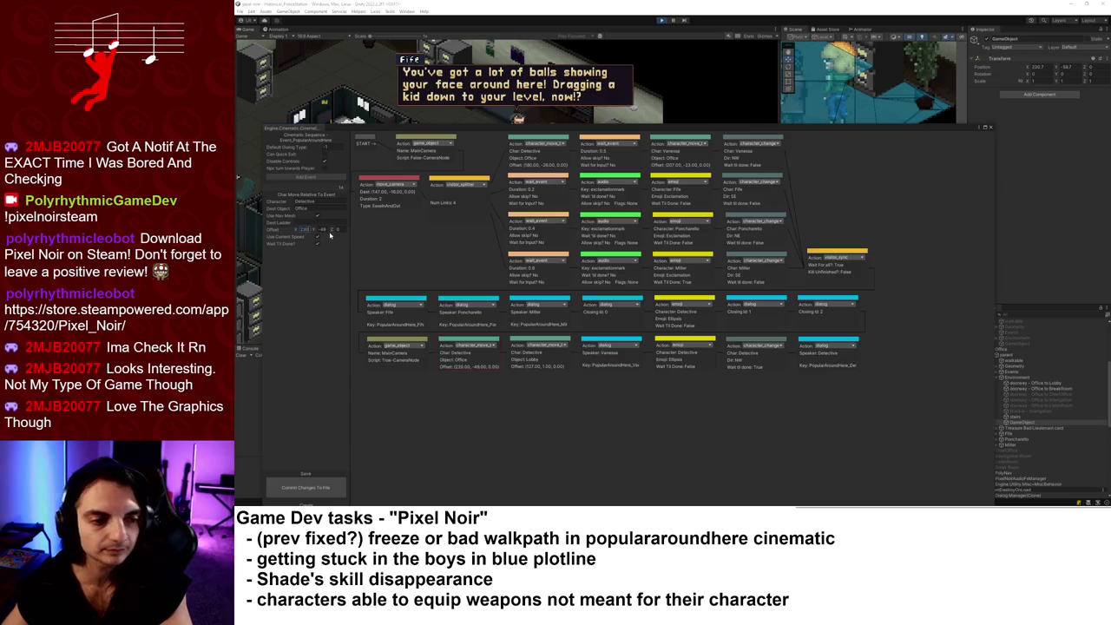
pyautogui.press('Tab')
pyautogui.write('-40')
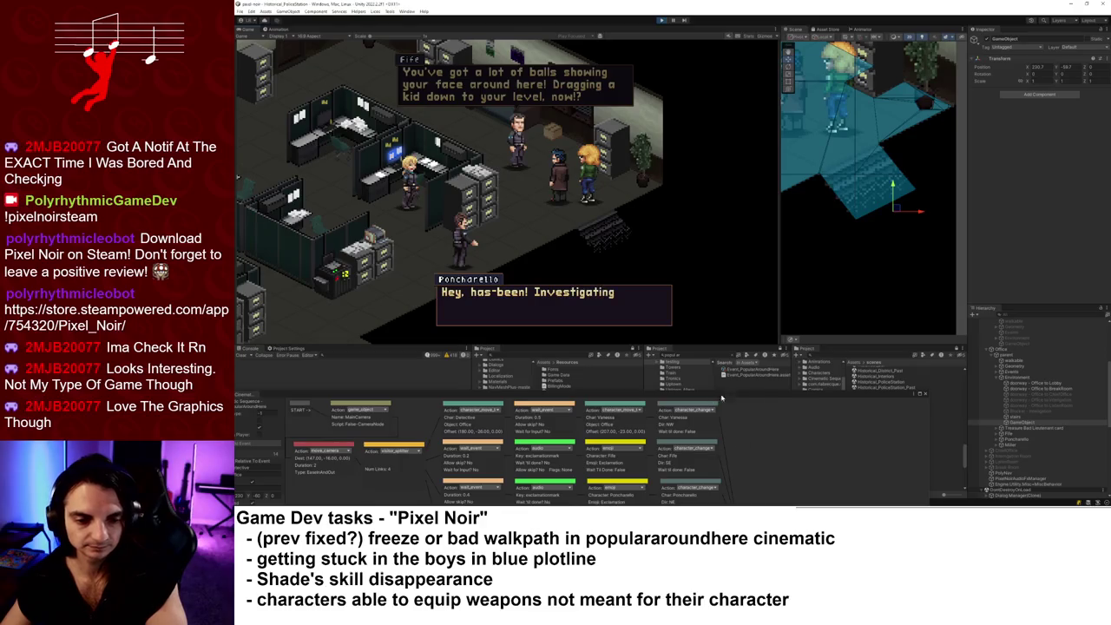
pyautogui.hotkey('shift', 'space')
pyautogui.hotkey('shift', 'space')
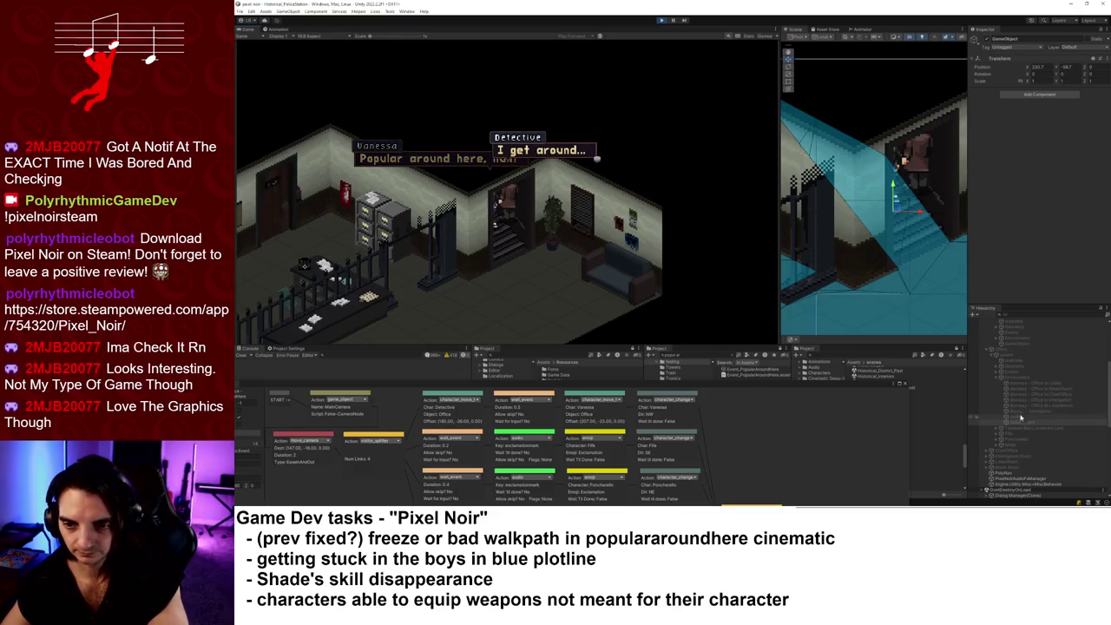
# - Reposition the marker, set the move node's Offset X to 244, and save the sequence to file
pyautogui.moveTo(900, 212); pyautogui.dragTo(927, 253)
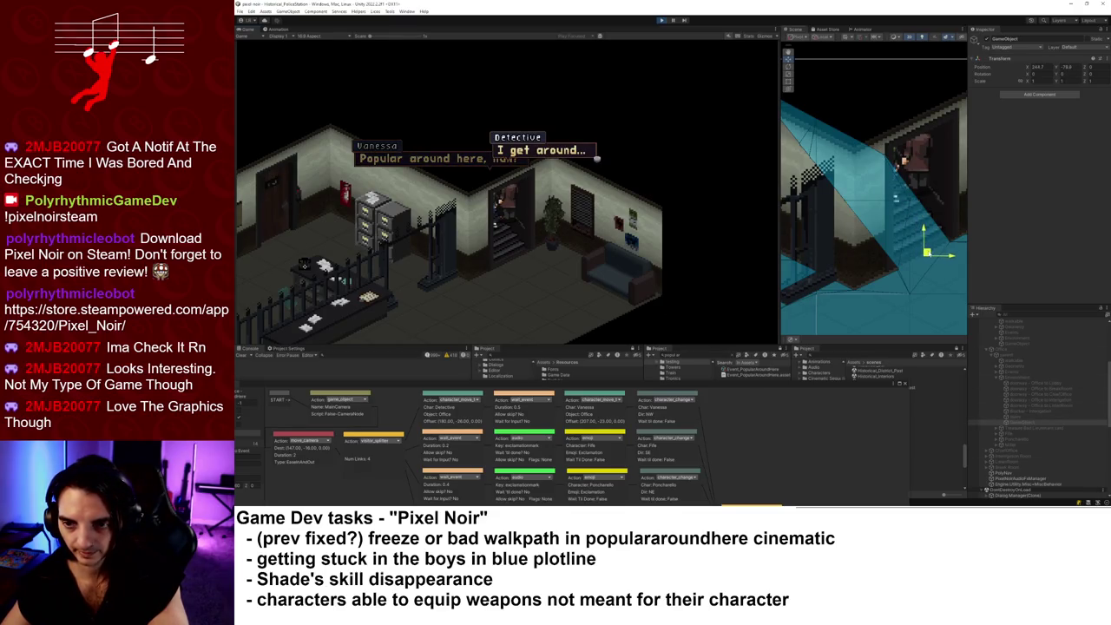
pyautogui.hotkey('shift', 'space')
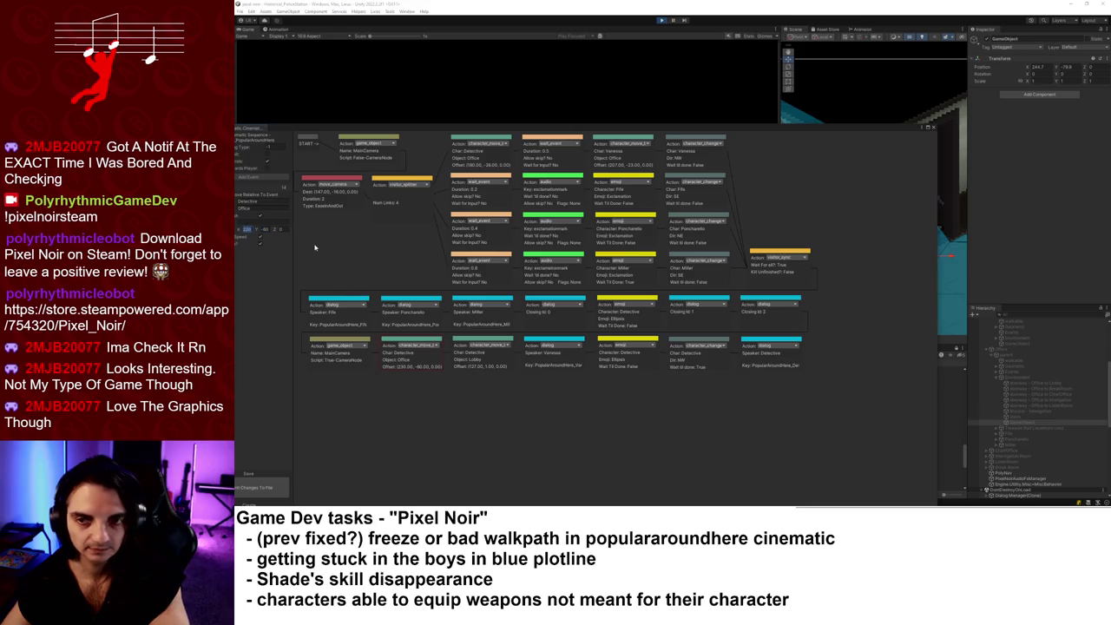
pyautogui.write('244')
pyautogui.press('Tab')
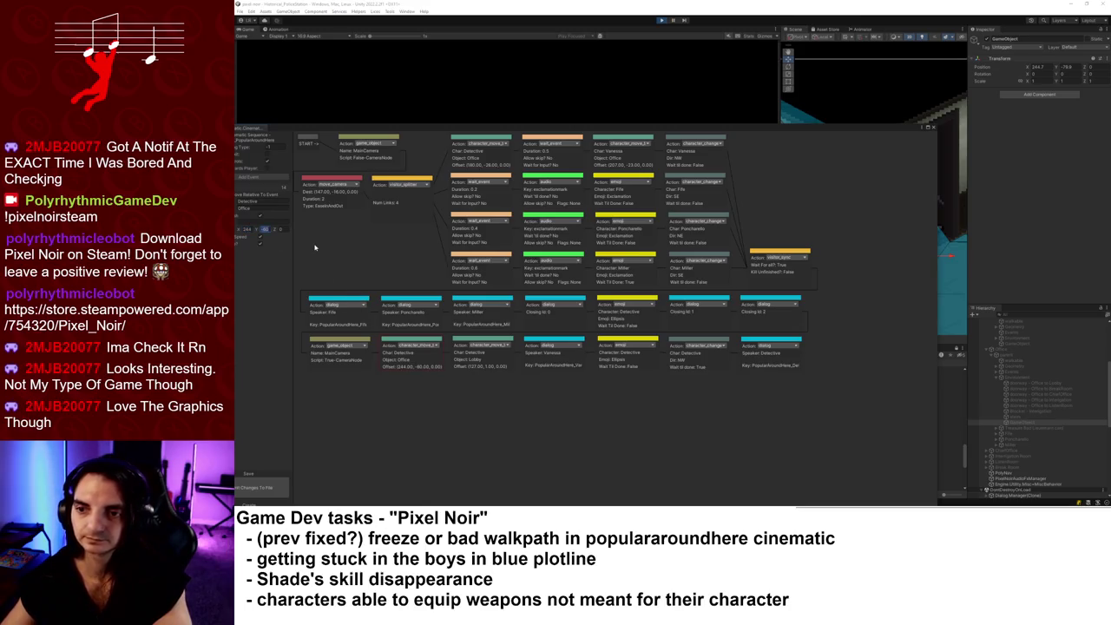
pyautogui.click(263, 487)
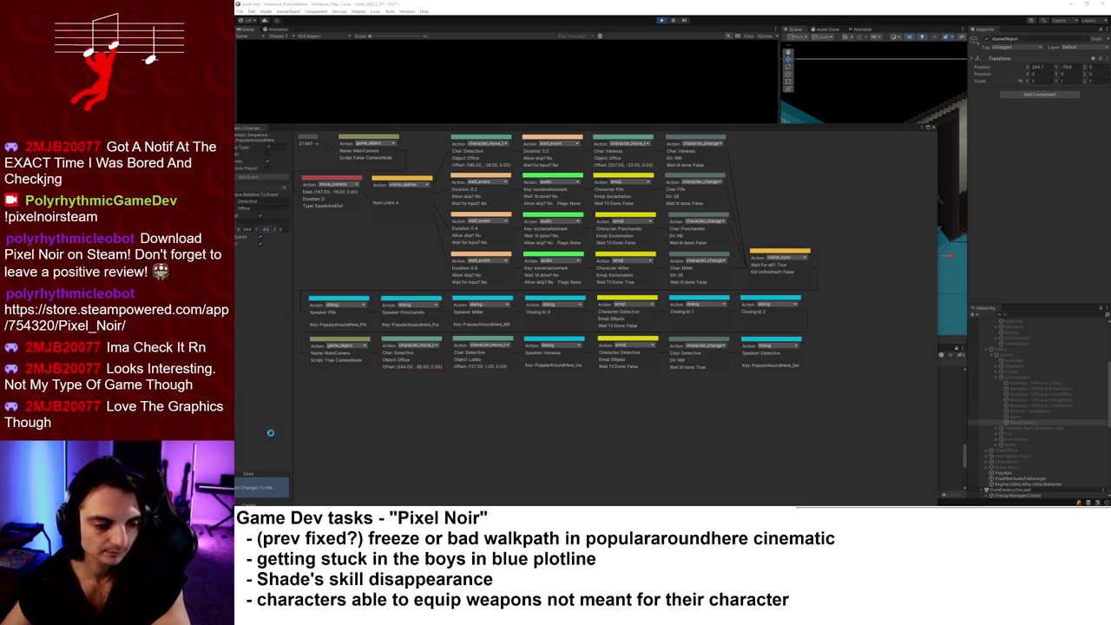
pyautogui.hotkey('shift', 'space')
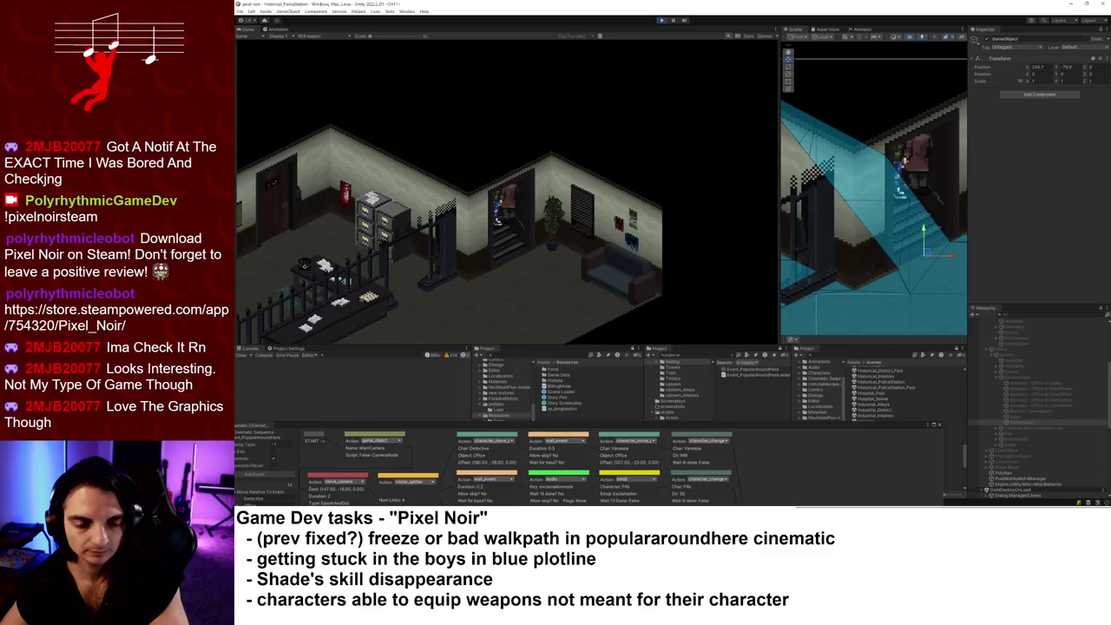
# - Reopen the Event_PopularAroundHere cinematic and check the Detective's character_move node settings
pyautogui.moveTo(785, 428); pyautogui.dragTo(841, 180)
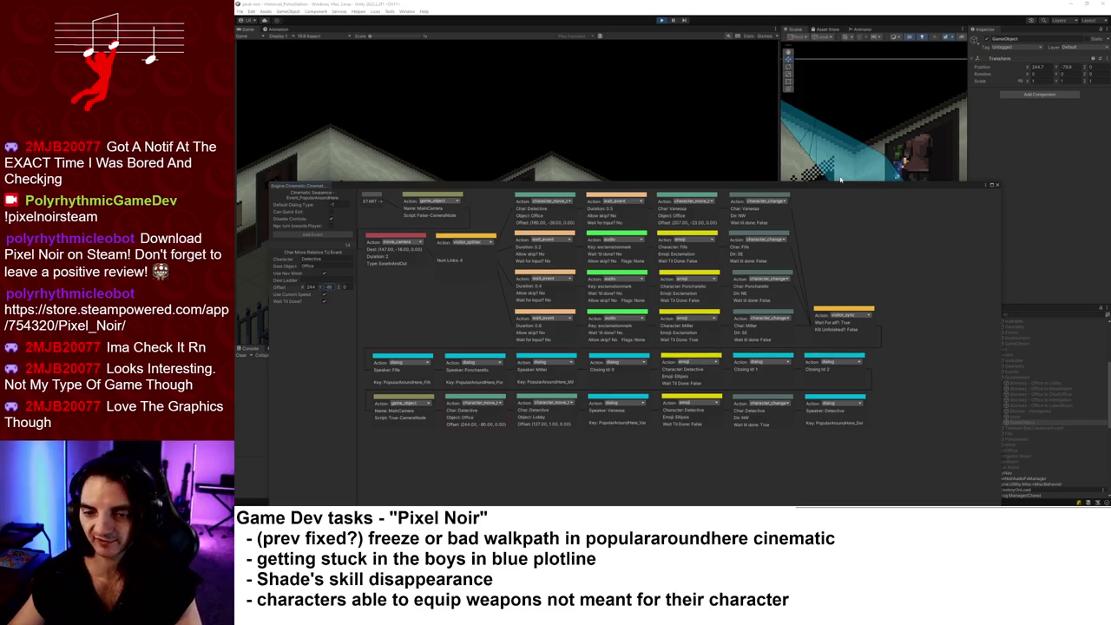
pyautogui.click(999, 186)
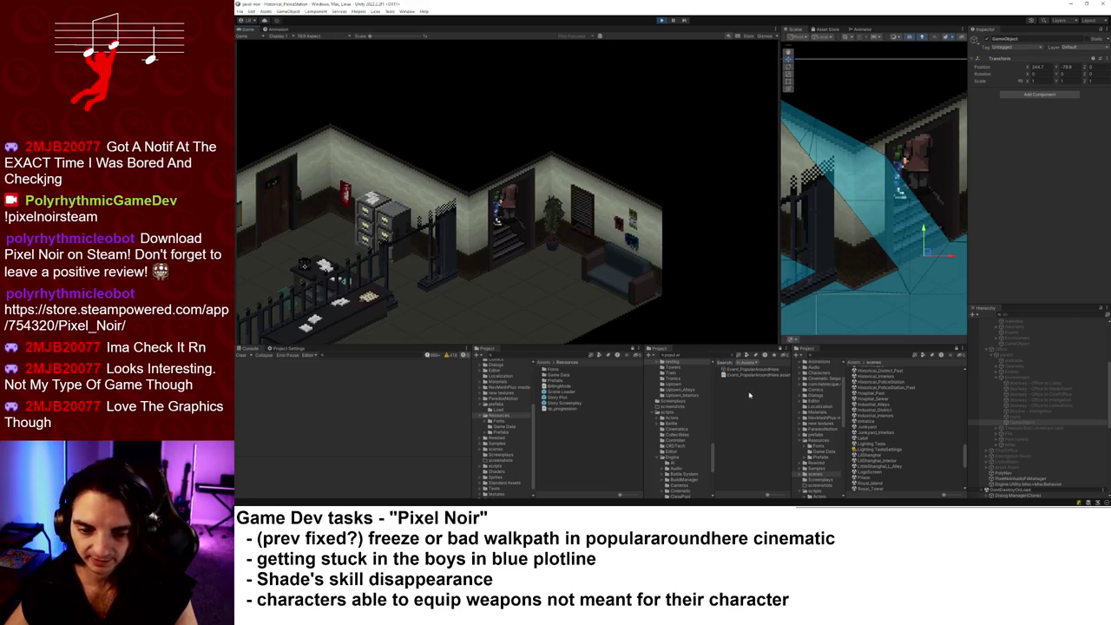
pyautogui.click(752, 370)
pyautogui.click(1059, 65)
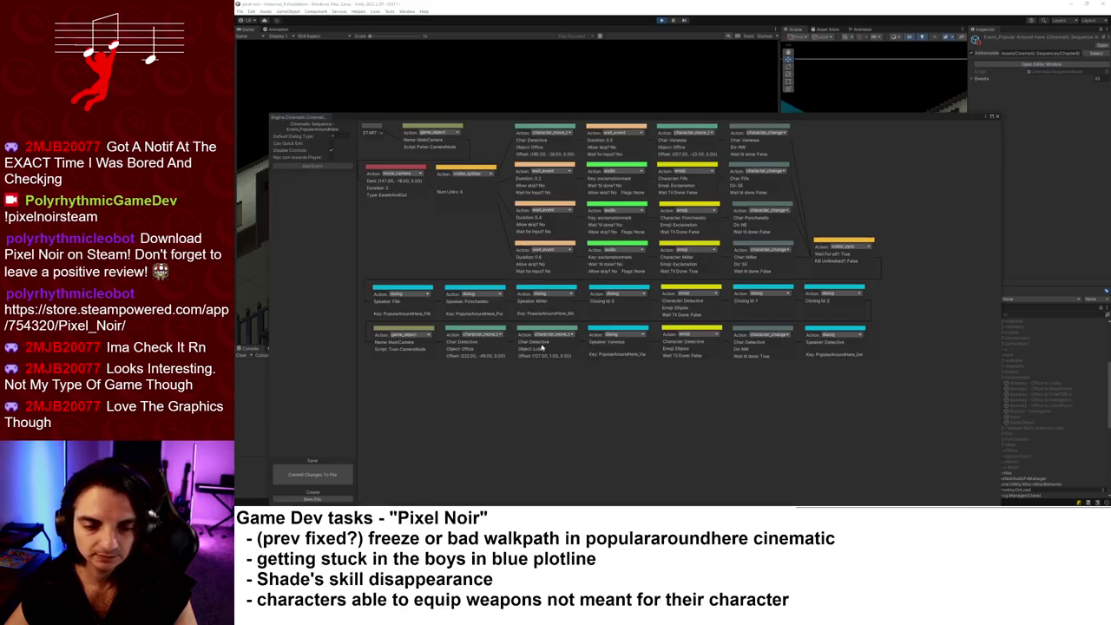
pyautogui.click(489, 333)
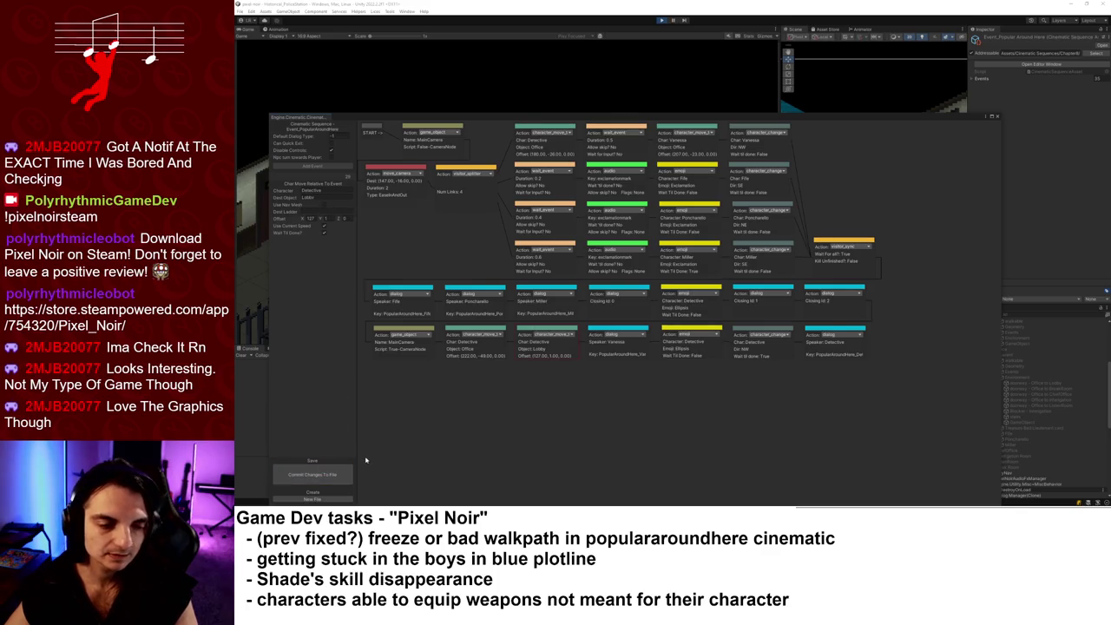
pyautogui.click(998, 115)
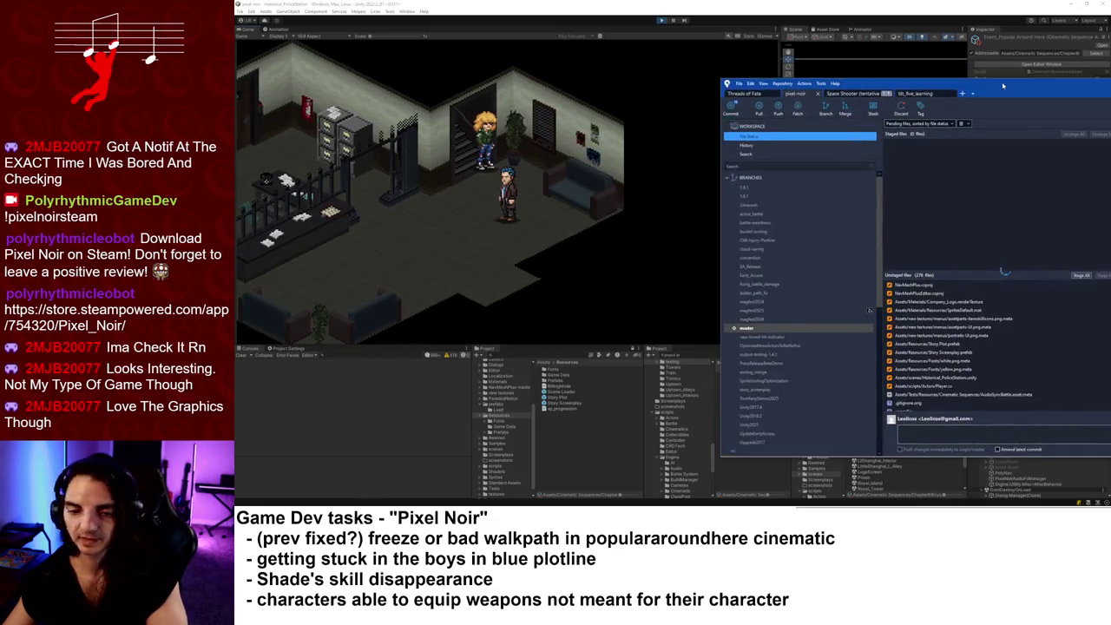
# - Stage Event_PopularAroundHere.asset.txt and commit it, noting the Detective's broken Historical Office move
pyautogui.click(781, 297)
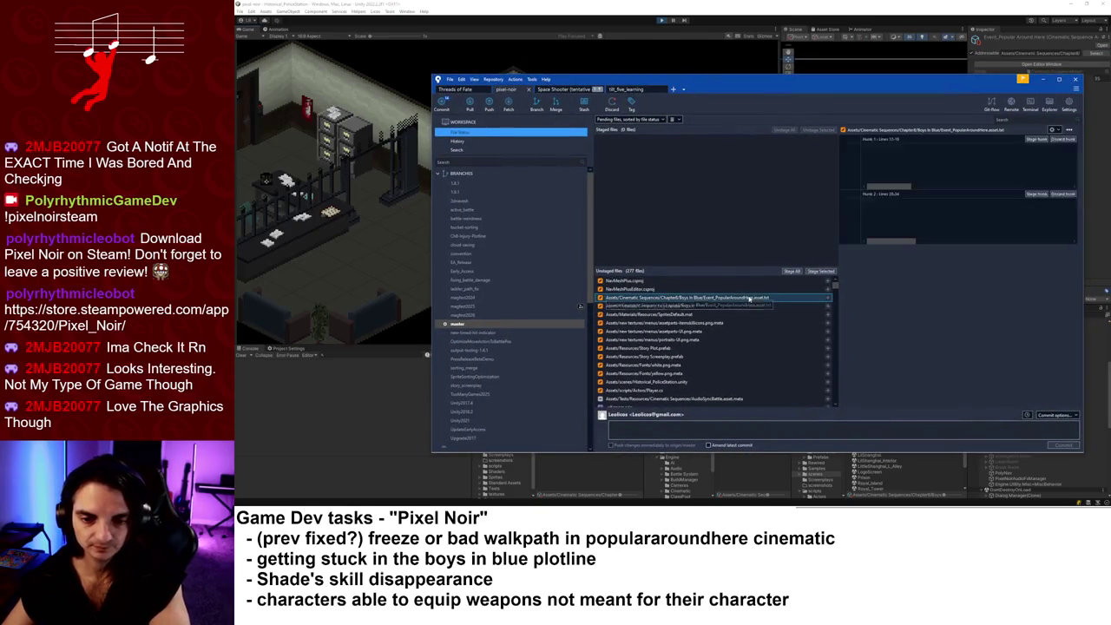
pyautogui.click(832, 271)
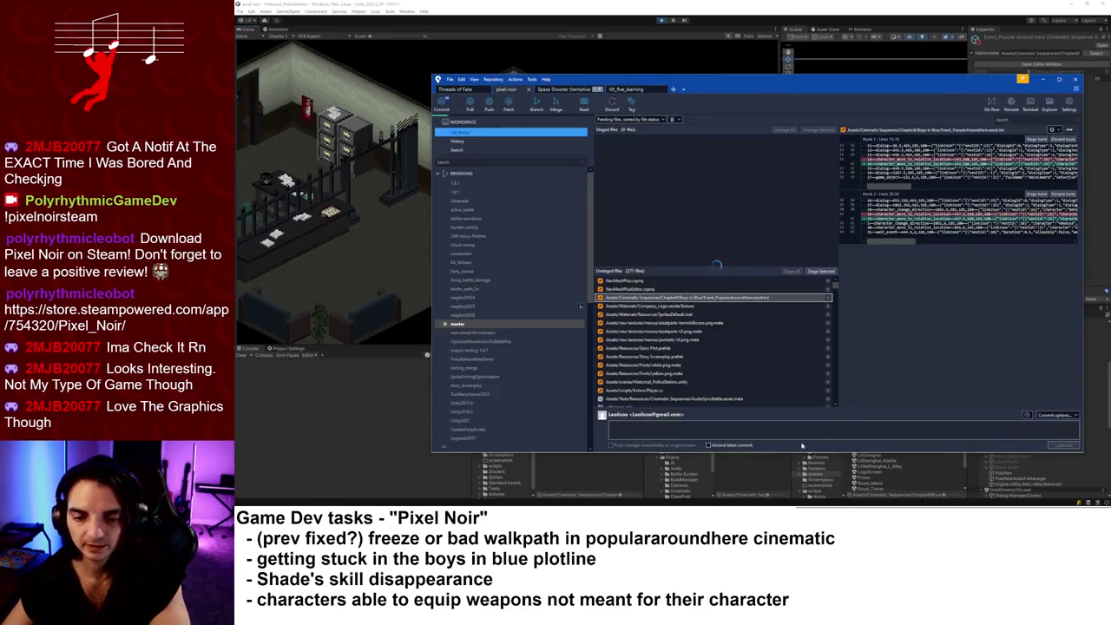
pyautogui.write('v1.5')
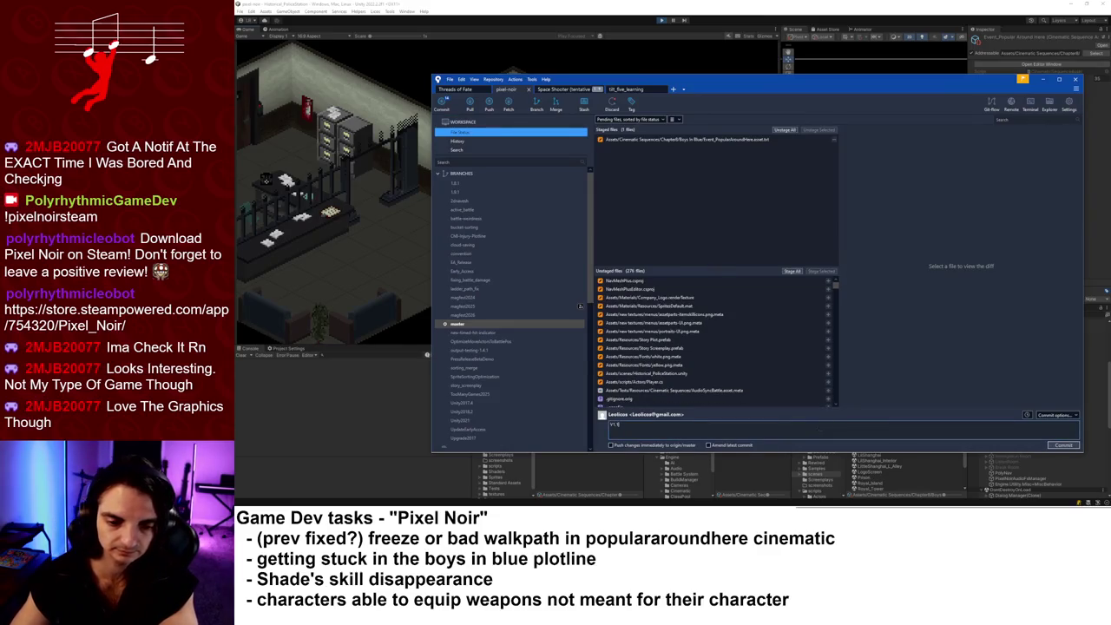
pyautogui.write(' - Detective not moving correctly in Historical Office (Popular Around')
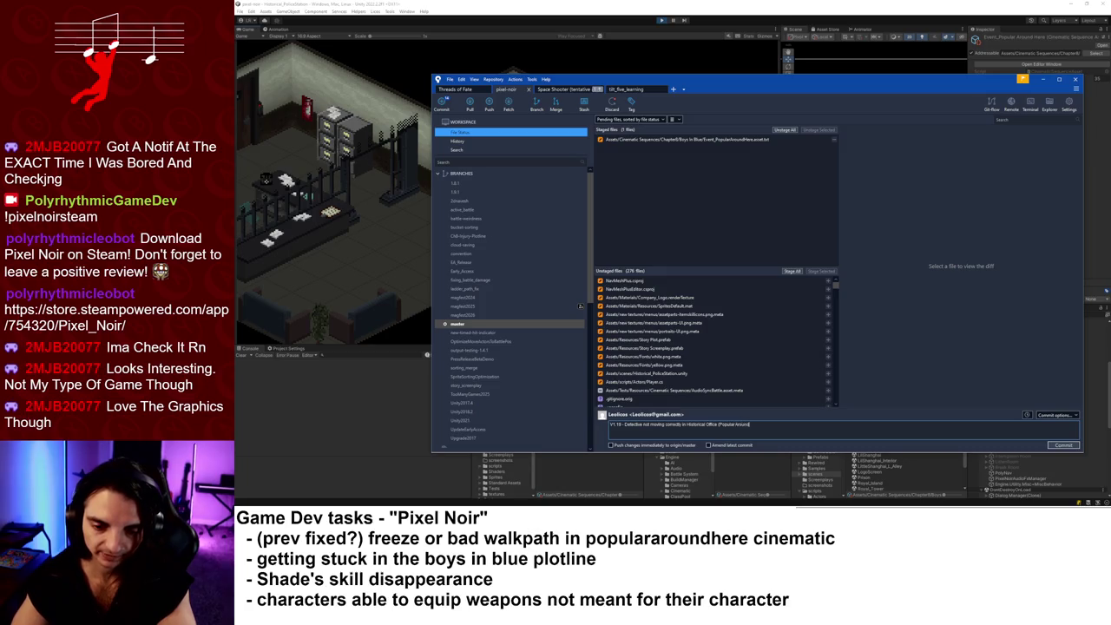
pyautogui.write(' Here cine')
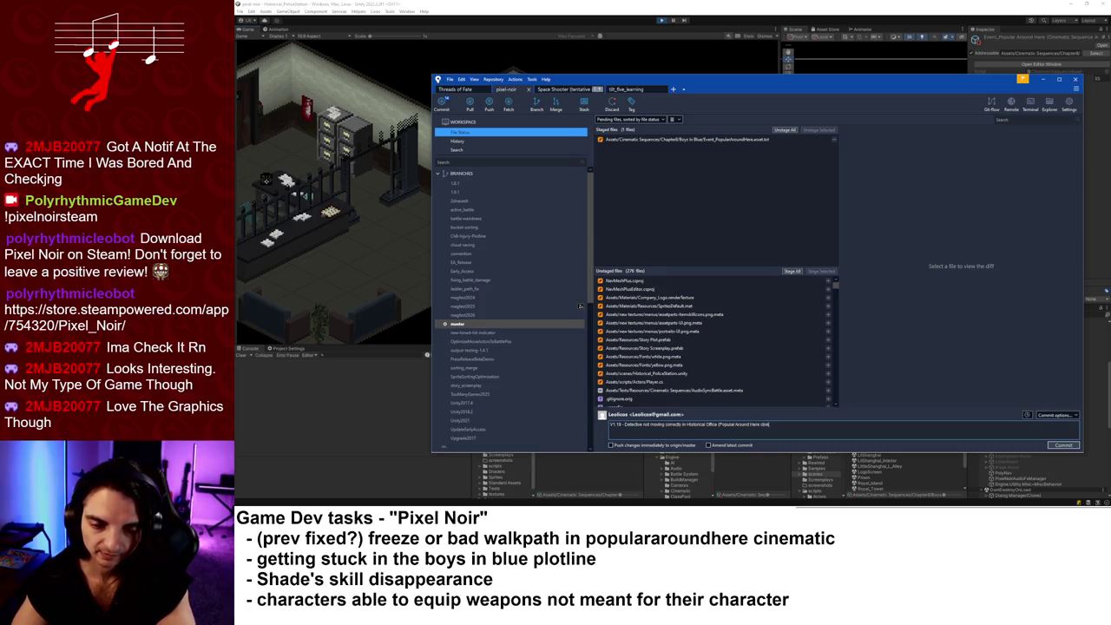
pyautogui.write(', dist')
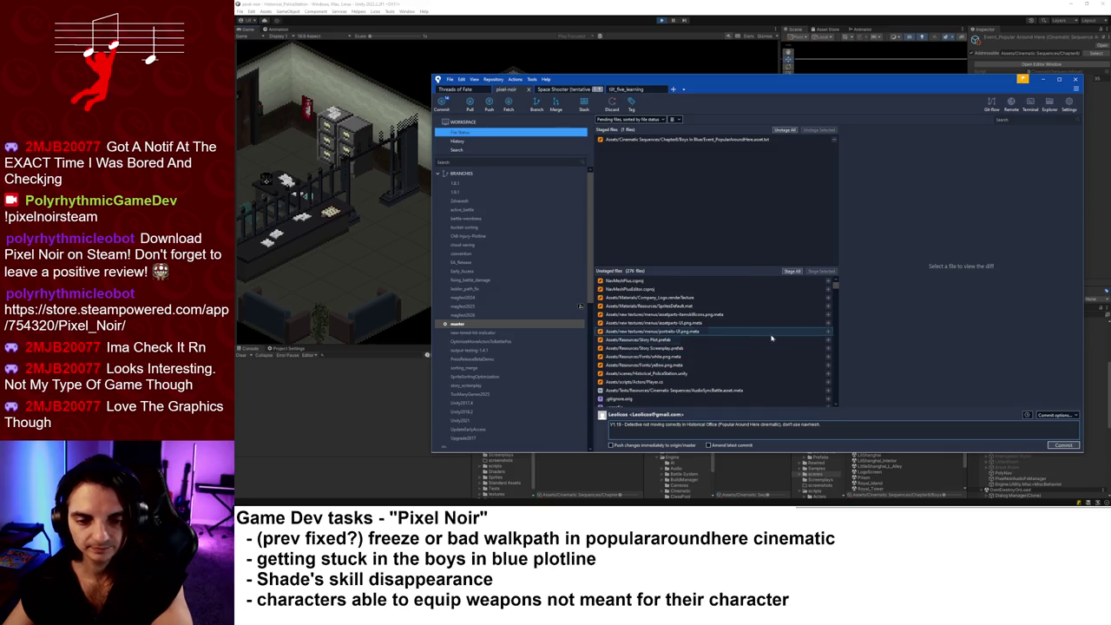
pyautogui.click(1061, 445)
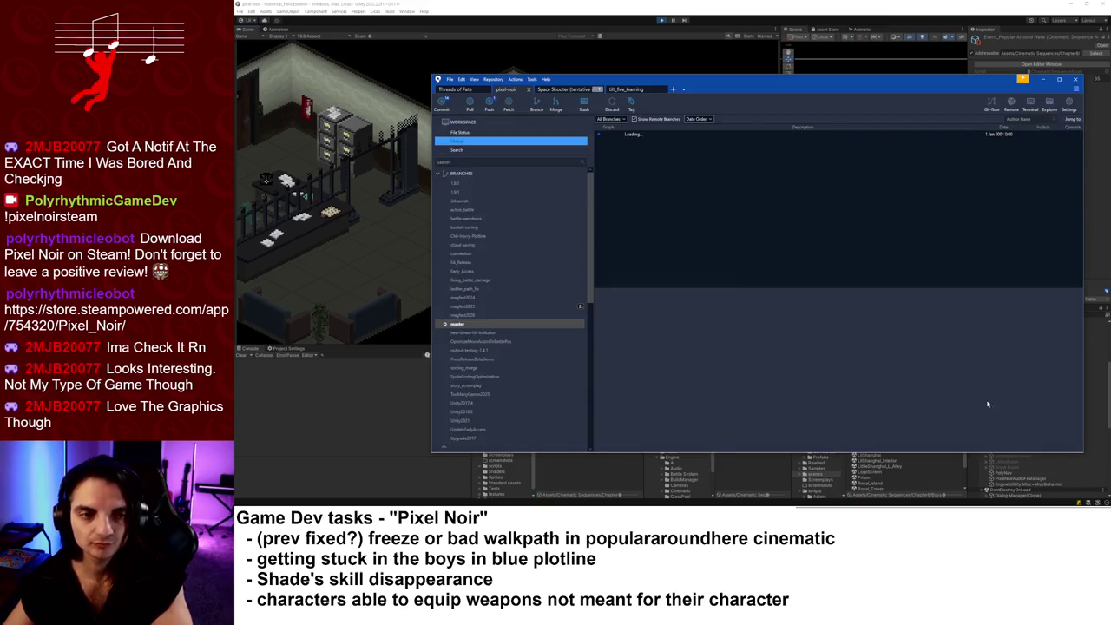
pyautogui.click(1042, 80)
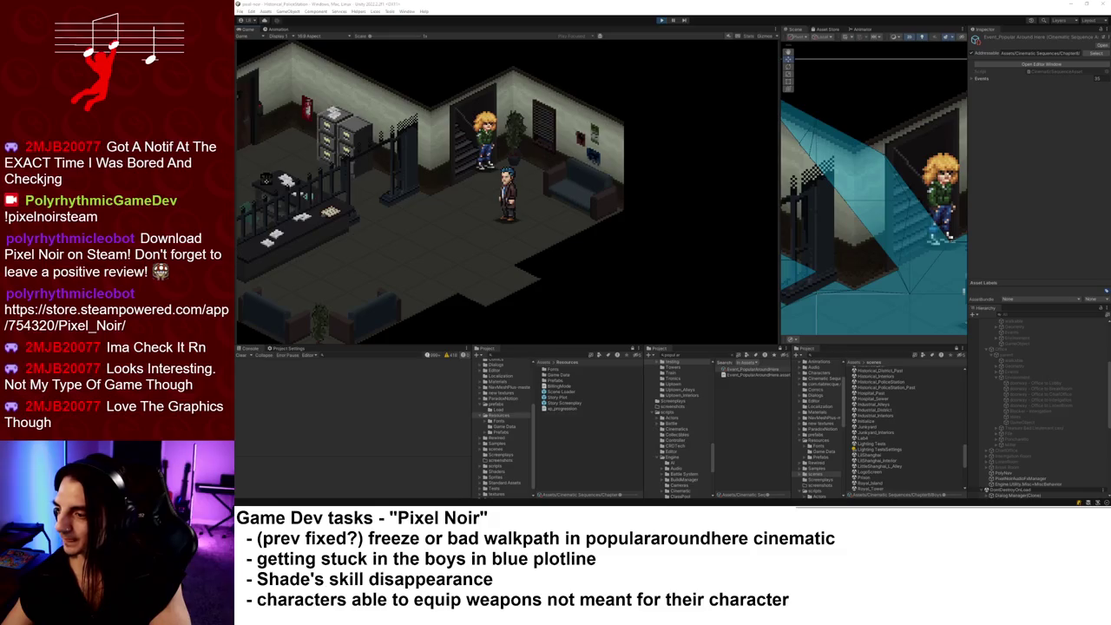
pyautogui.hotkey('alt', 'Tab')
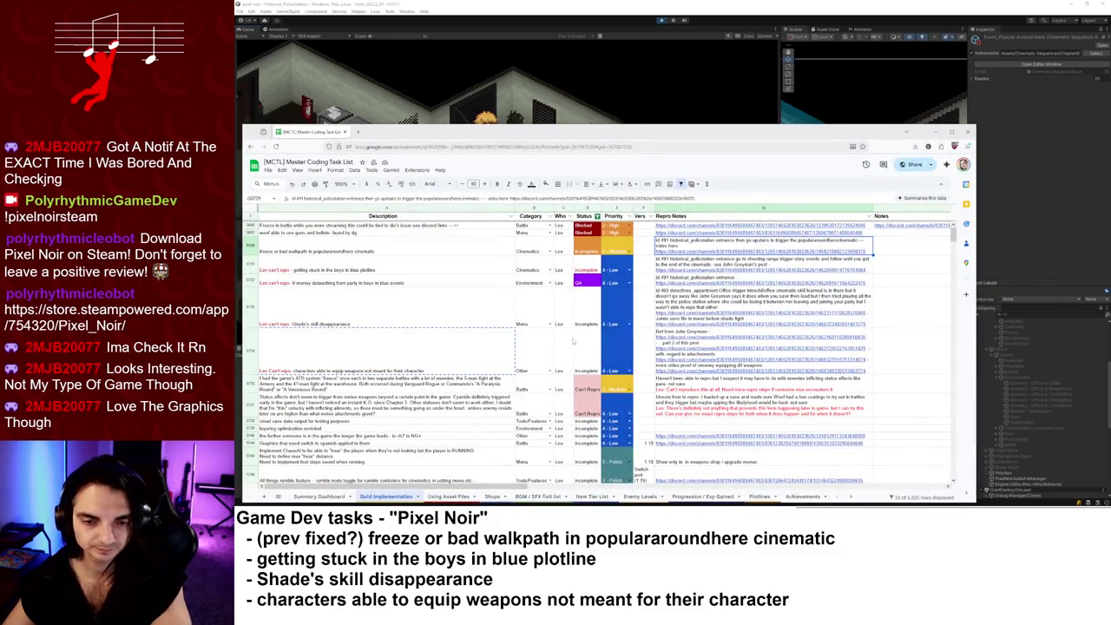
# - Set the freeze/bad walkpath task's Status cell D5729 to QA
pyautogui.click(586, 251)
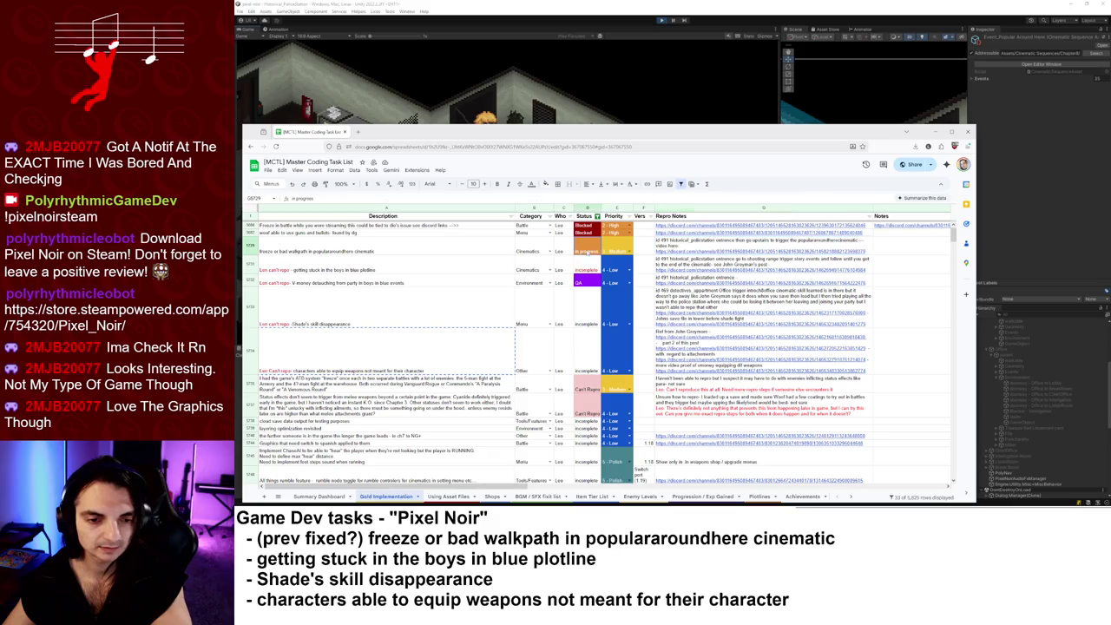
pyautogui.click(587, 270)
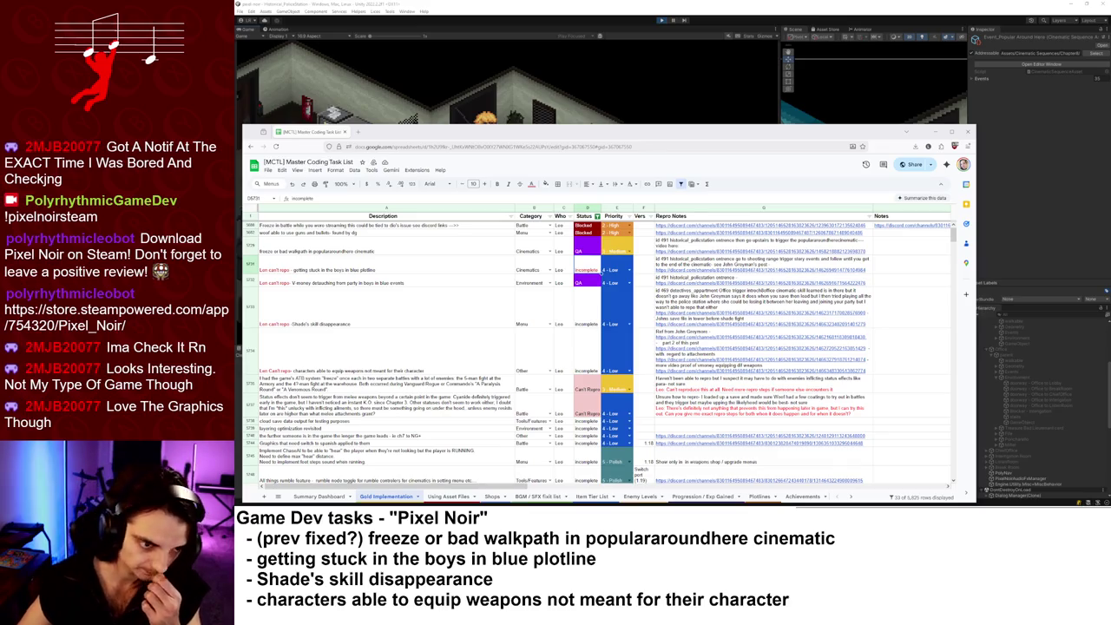
pyautogui.click(853, 68)
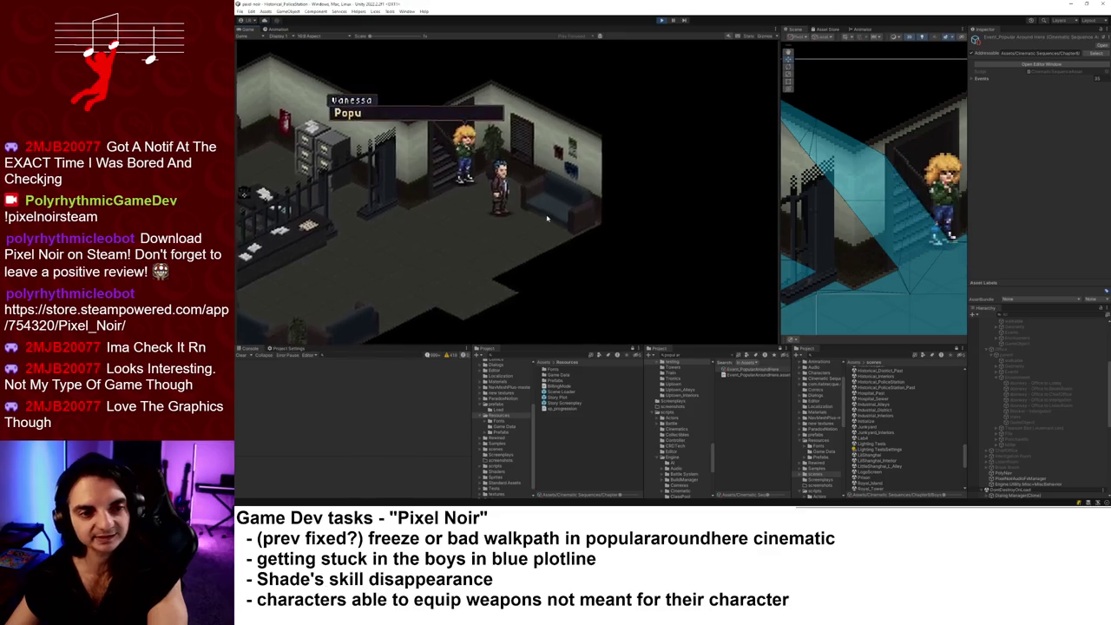
# - Stop and restart play mode to replay the police station taunting scene
pyautogui.click(662, 20)
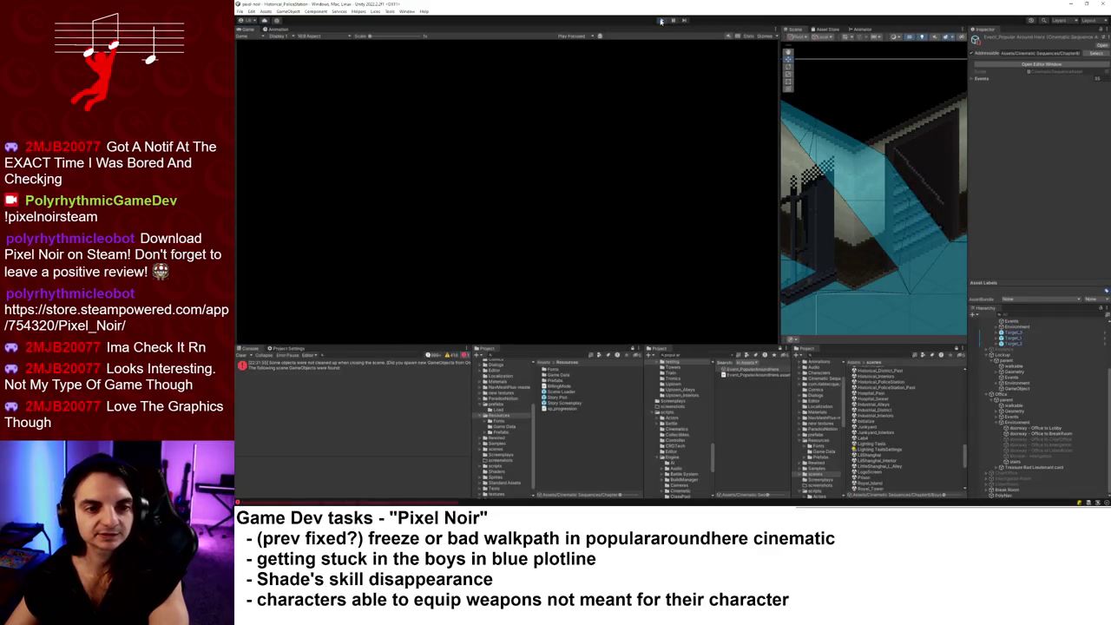
pyautogui.click(662, 20)
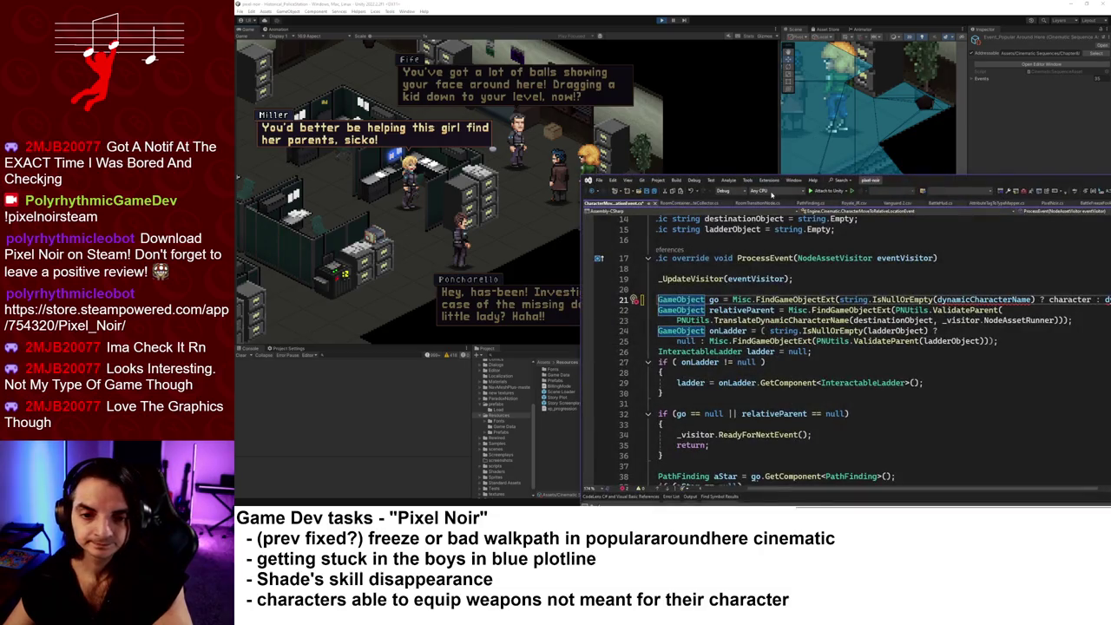
pyautogui.doubleClick(936, 185)
# - Undo to restore the deleted dynamicCharacterName line 21 in the relative-location move event
pyautogui.click(726, 219)
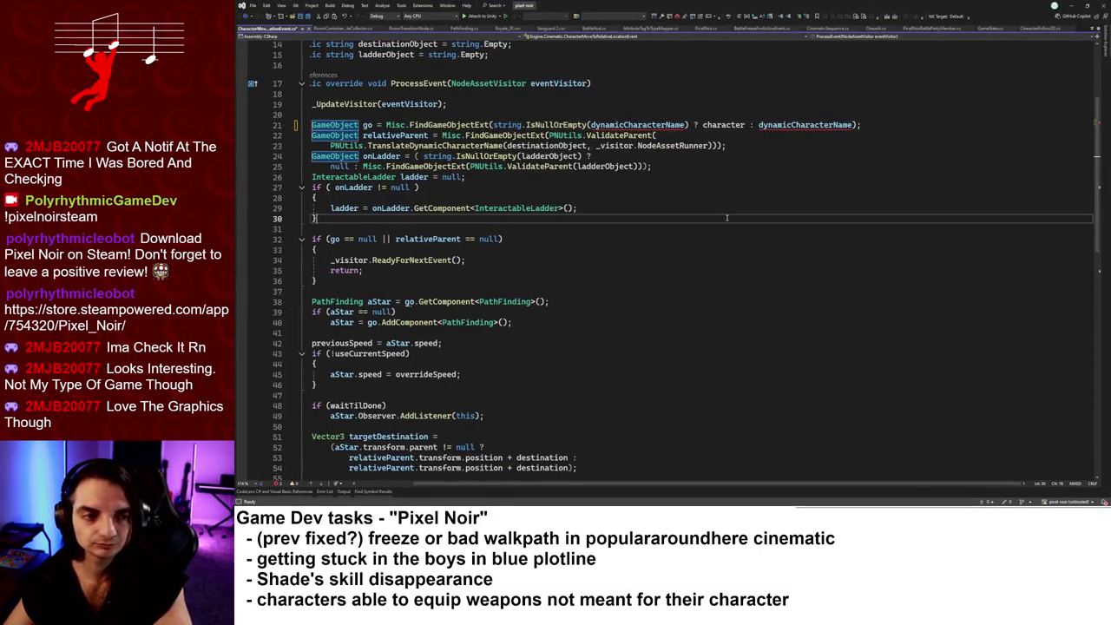
pyautogui.scroll(2, 614, 267)
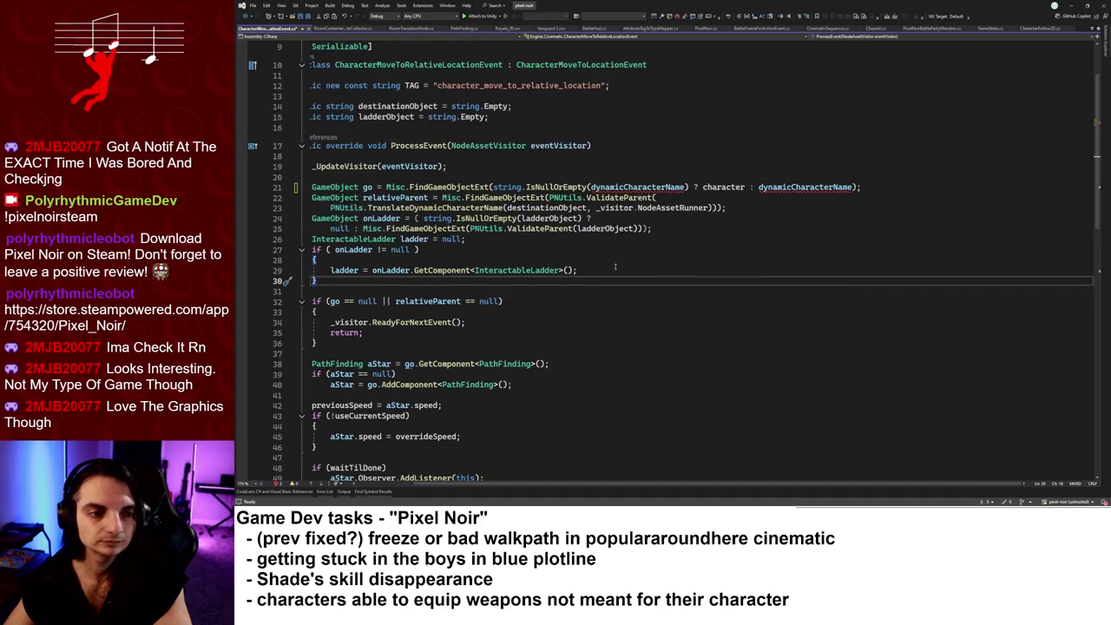
pyautogui.hotkey('ctrl', 'z')
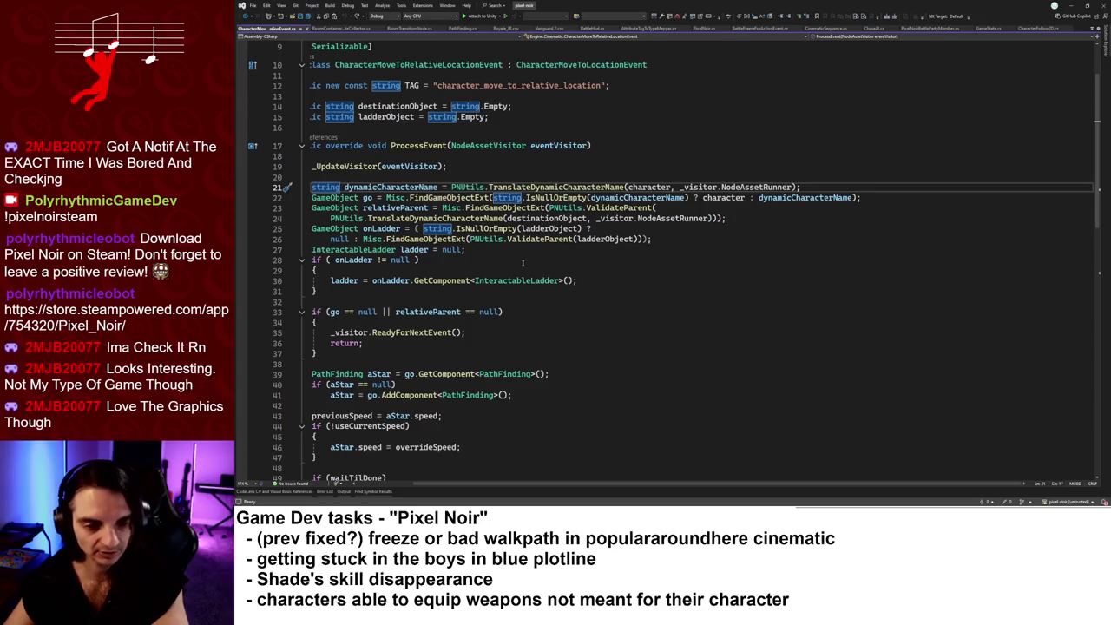
pyautogui.hscroll(-3, 499, 483)
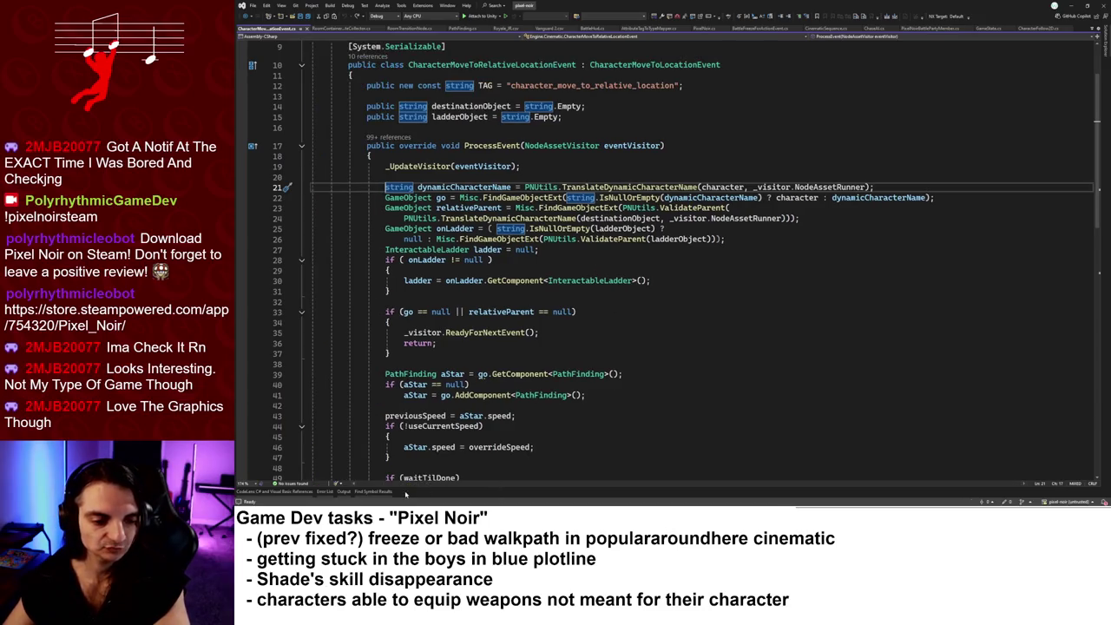
# - Search all project files for 'idle'
pyautogui.hotkey('ctrl', 'shift', 'f')
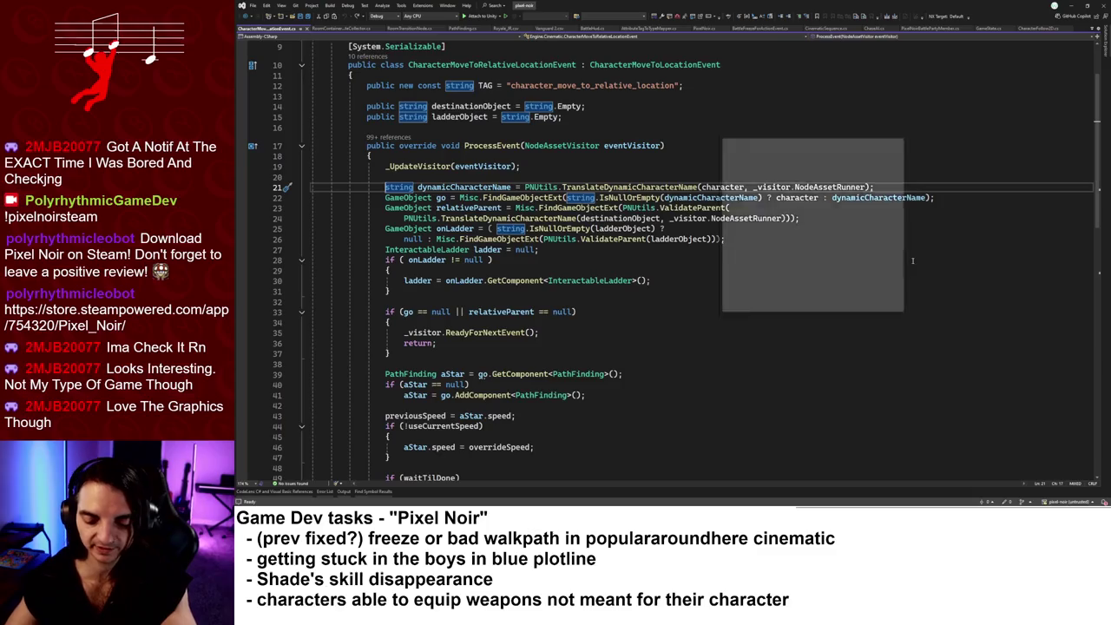
pyautogui.write('Tr')
pyautogui.press('Return')
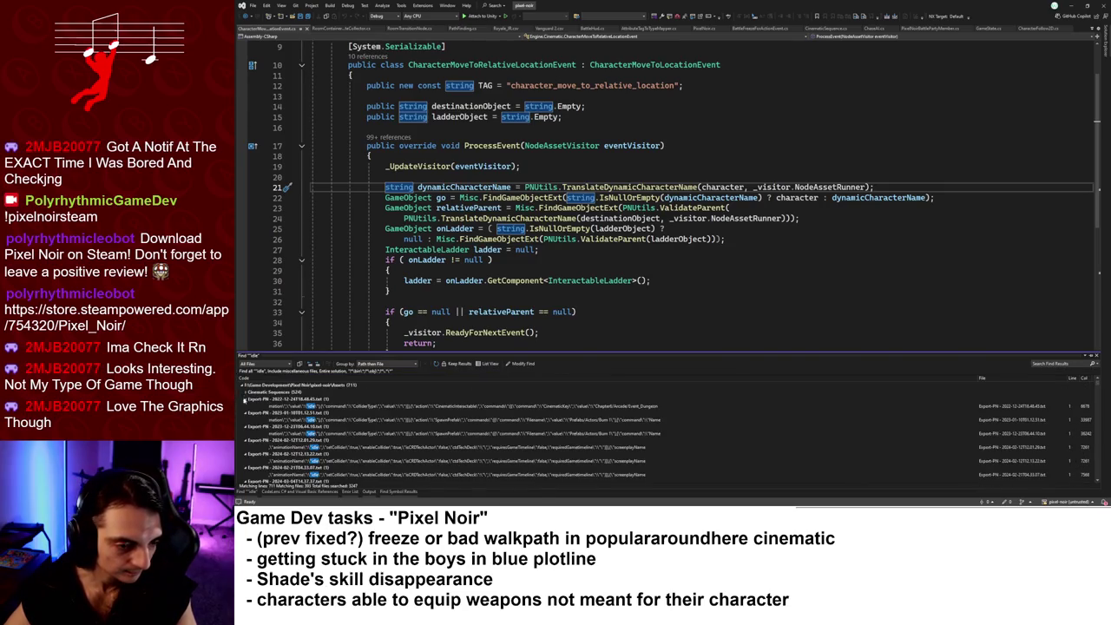
# - Open PixelNoirActor's StopMovement idle animation call from the search results
pyautogui.click(245, 400)
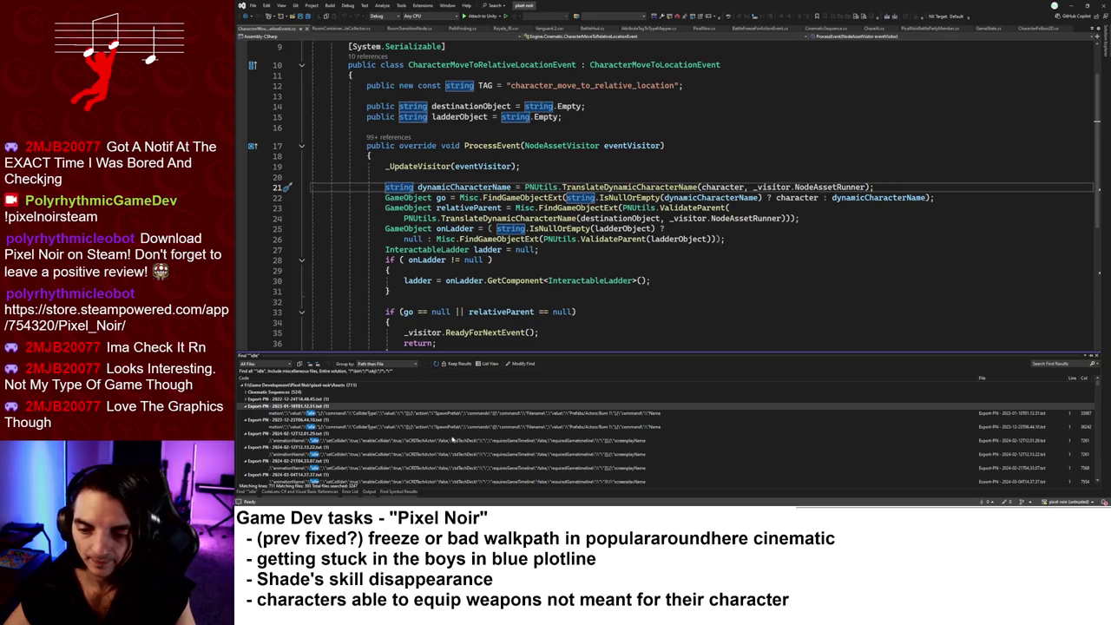
pyautogui.moveTo(1098, 381); pyautogui.dragTo(1108, 467)
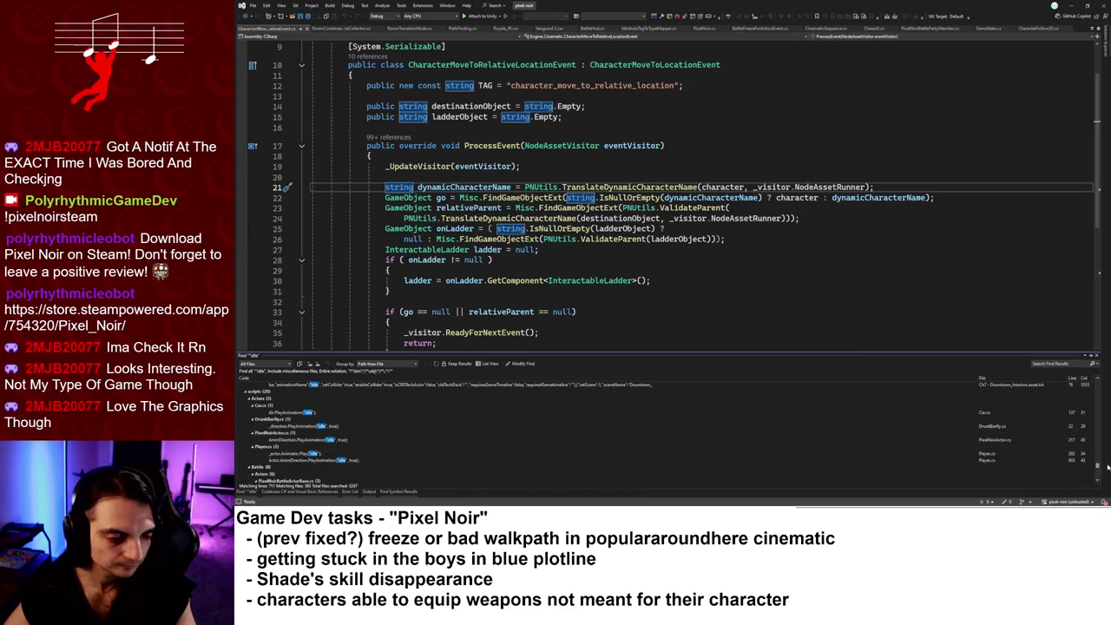
pyautogui.scroll(-2, 1108, 467)
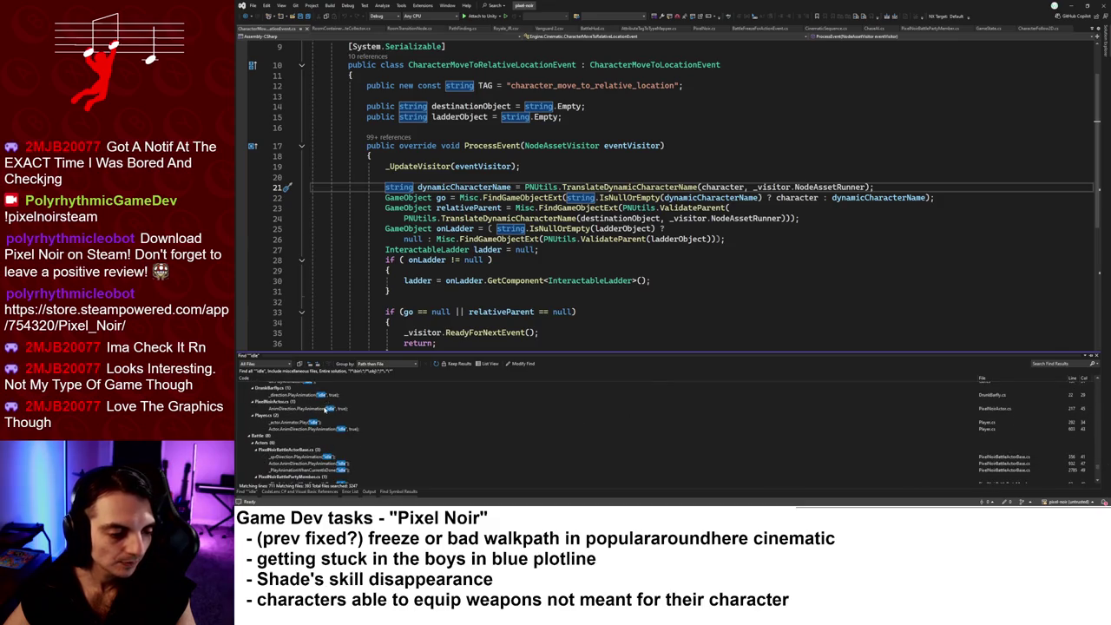
pyautogui.doubleClick(327, 408)
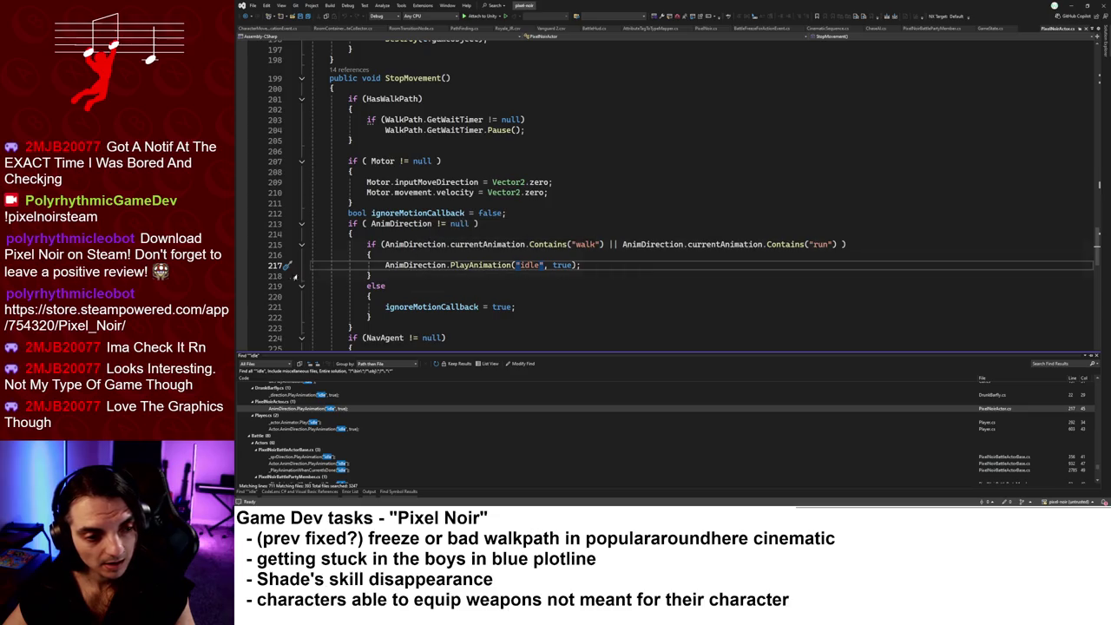
# - Check PlayAnimation's definition from line 217, clear its breakpoint, and attach the debugger to Unity
pyautogui.click(242, 265)
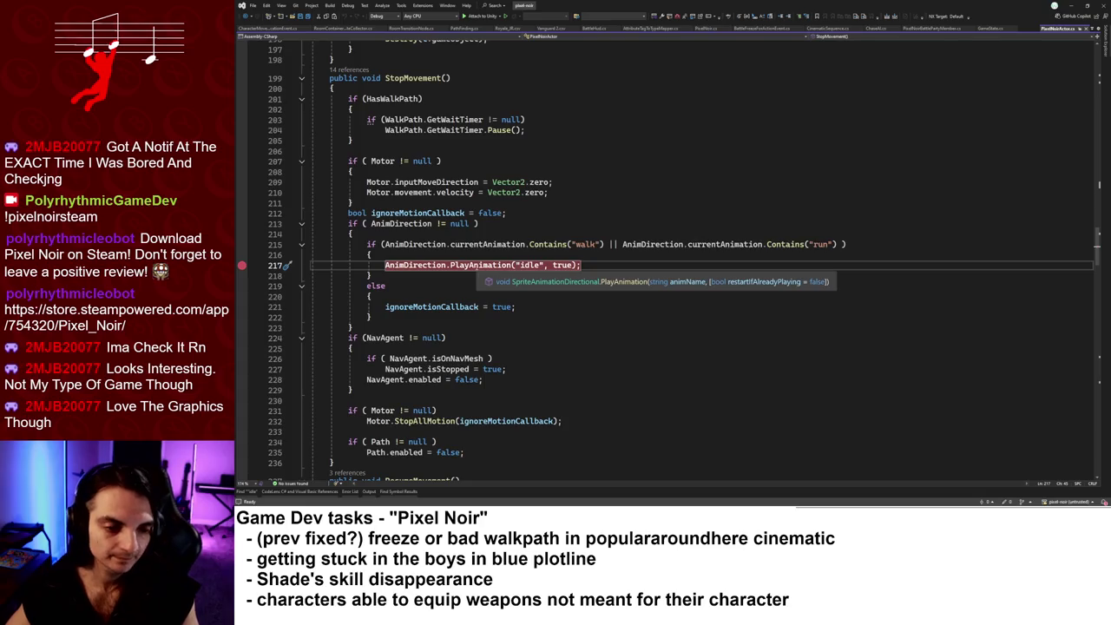
pyautogui.click(557, 267)
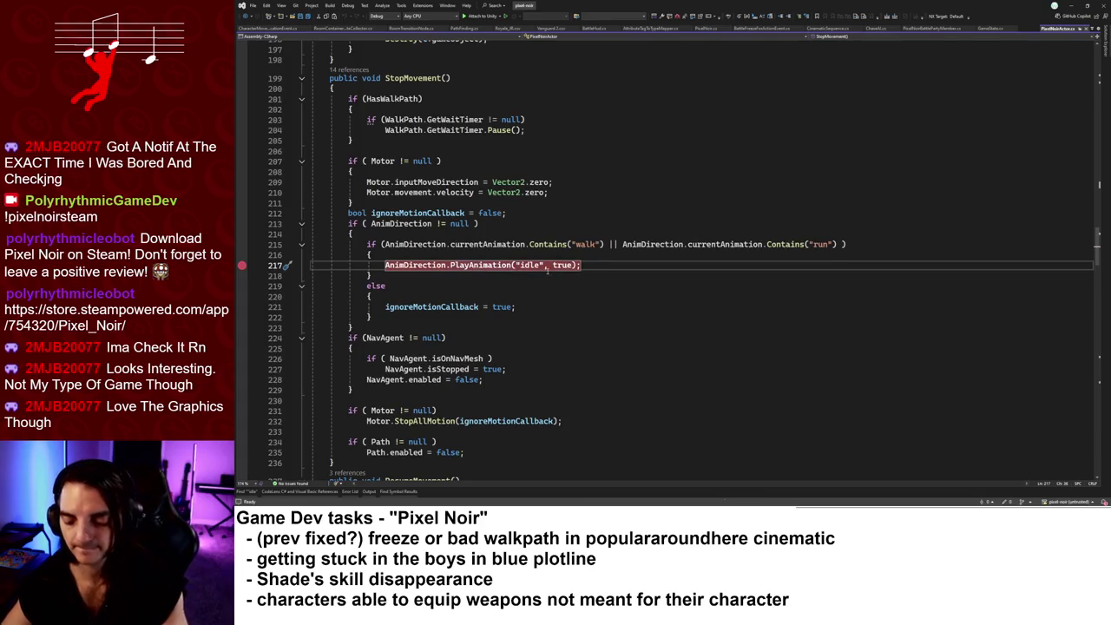
pyautogui.keyDown('ctrl'); pyautogui.click(474, 266); pyautogui.keyUp('ctrl')
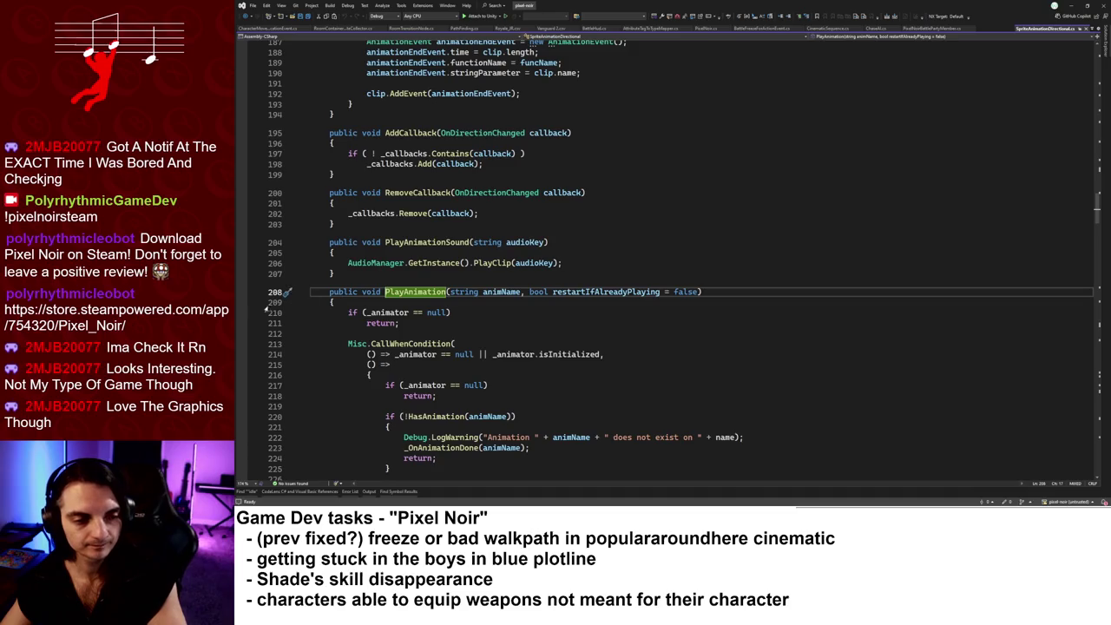
pyautogui.hotkey('ctrl', '-')
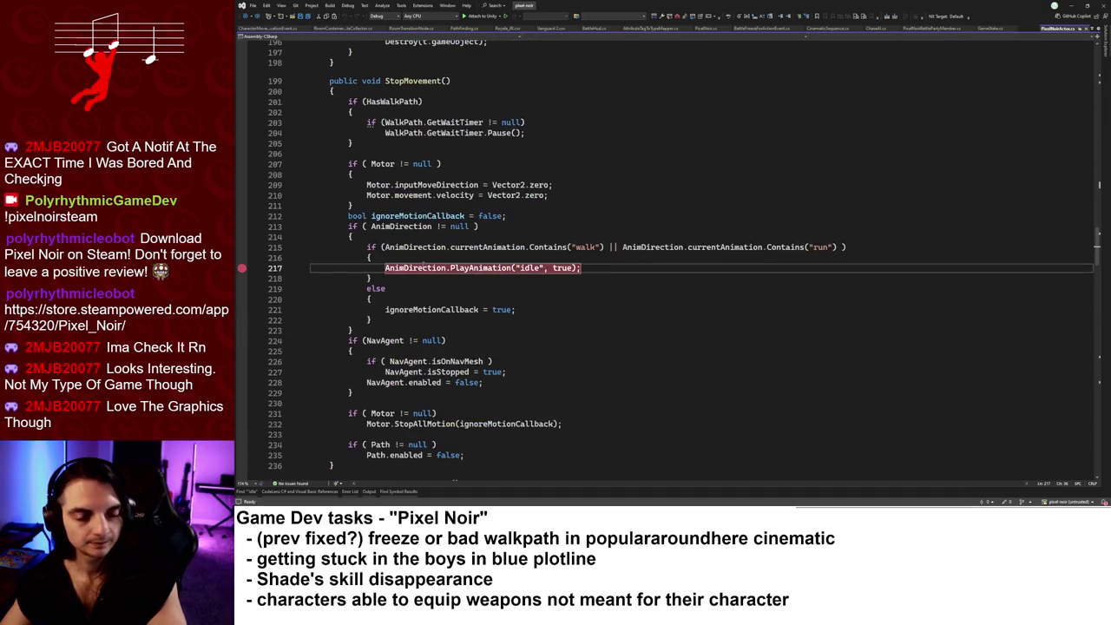
pyautogui.click(242, 267)
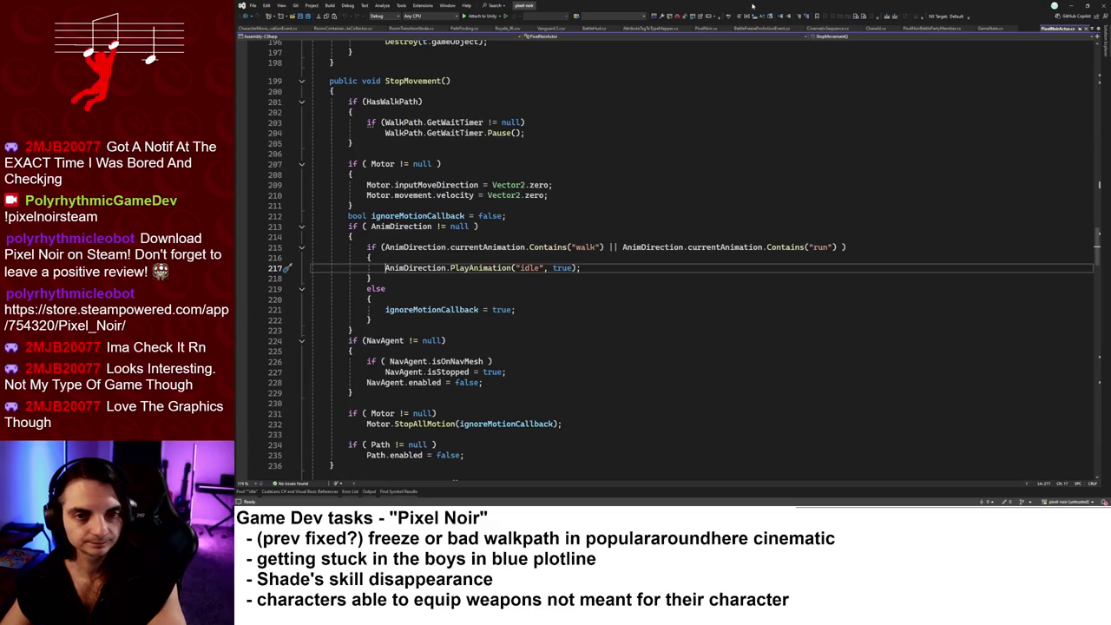
pyautogui.press('F5')
pyautogui.click(825, 191)
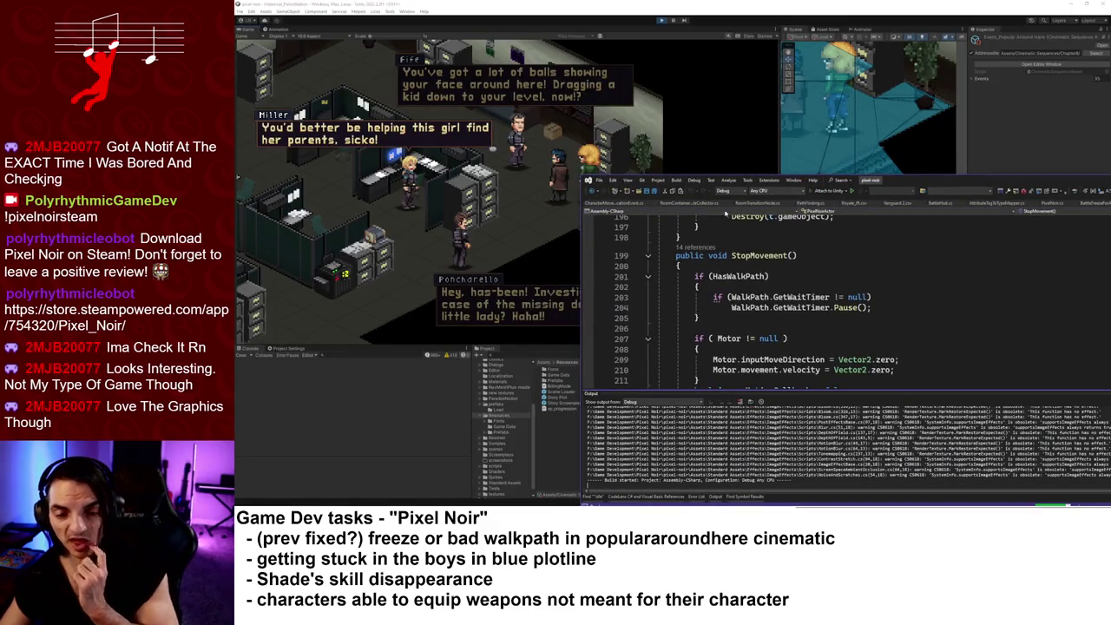
# - Continue to the PlayAnimation breakpoint and open the Player._OnCinematicEventTriggered call-stack frame
pyautogui.press('F5')
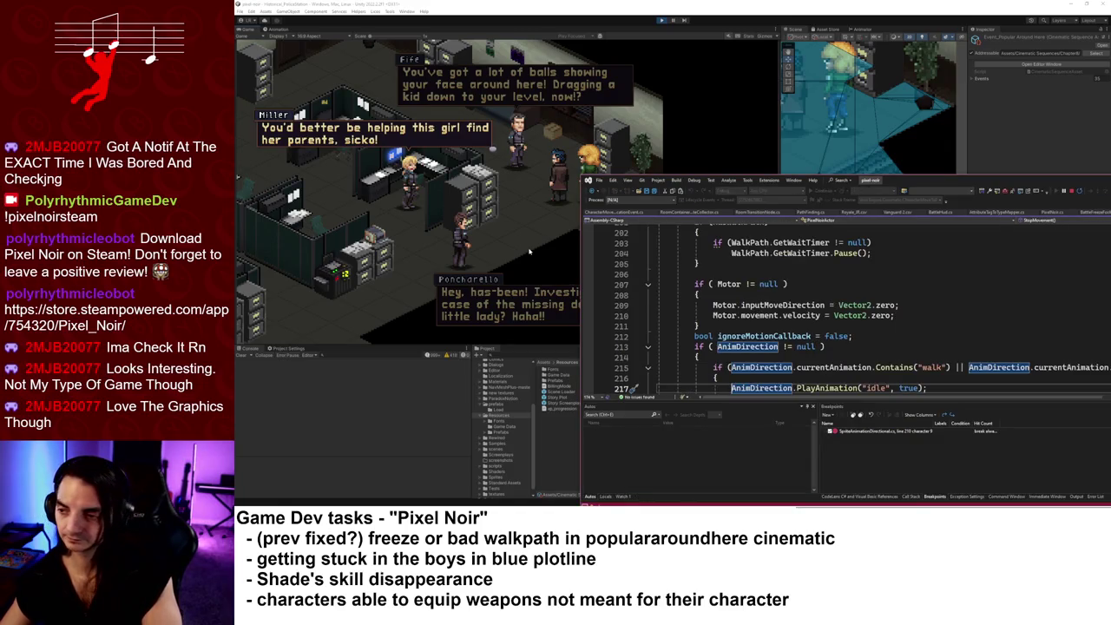
pyautogui.click(529, 251)
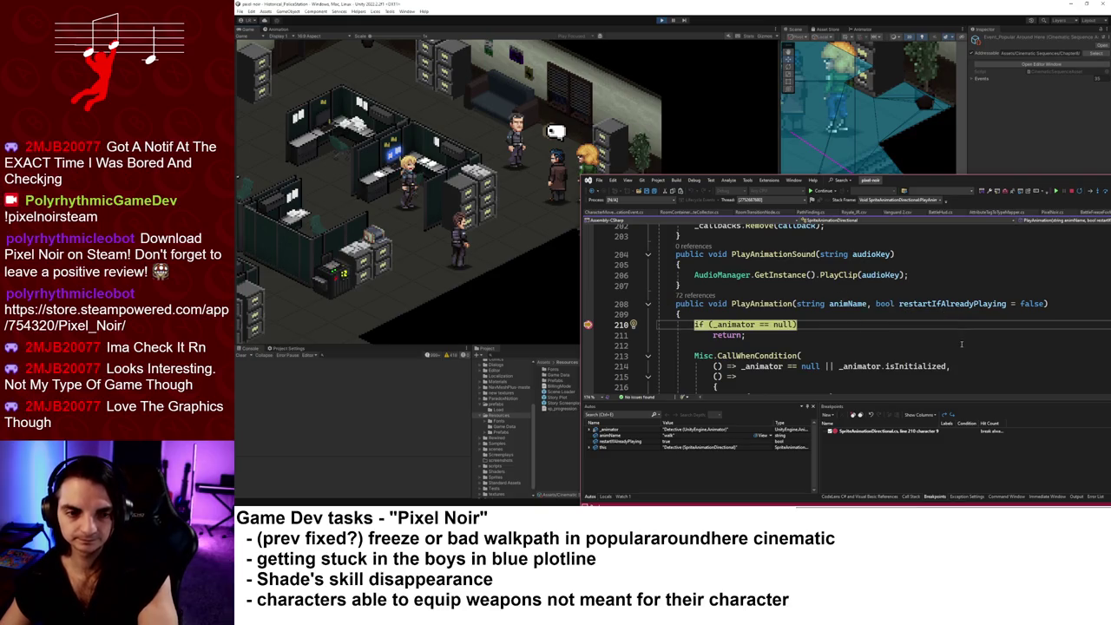
pyautogui.press('F5')
pyautogui.moveTo(851, 303)
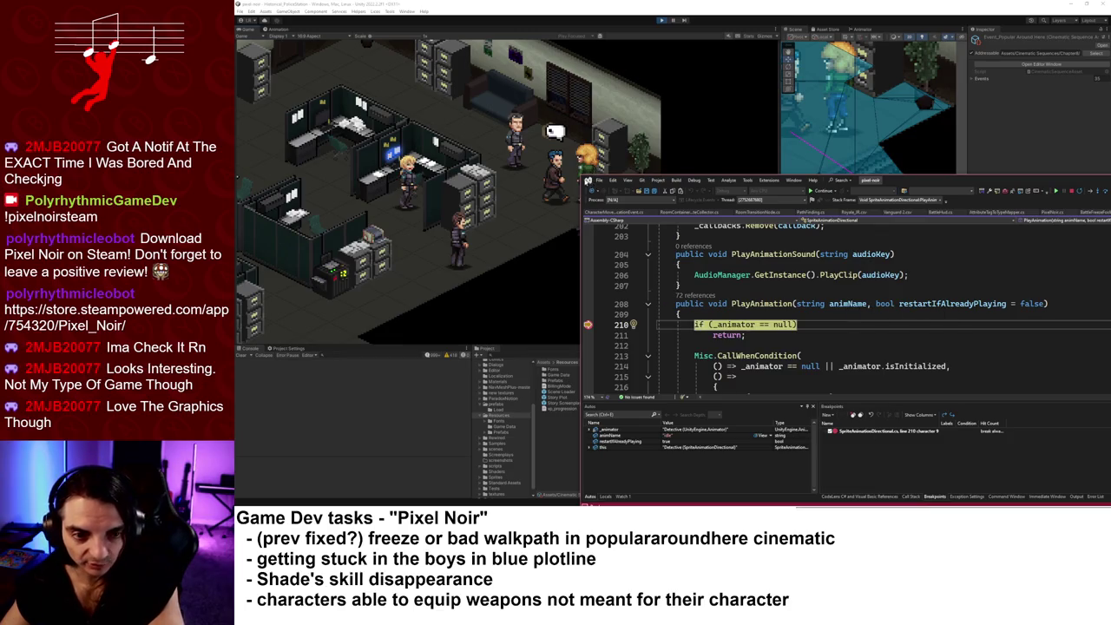
pyautogui.moveTo(582, 178); pyautogui.dragTo(562, 102)
pyautogui.click(899, 497)
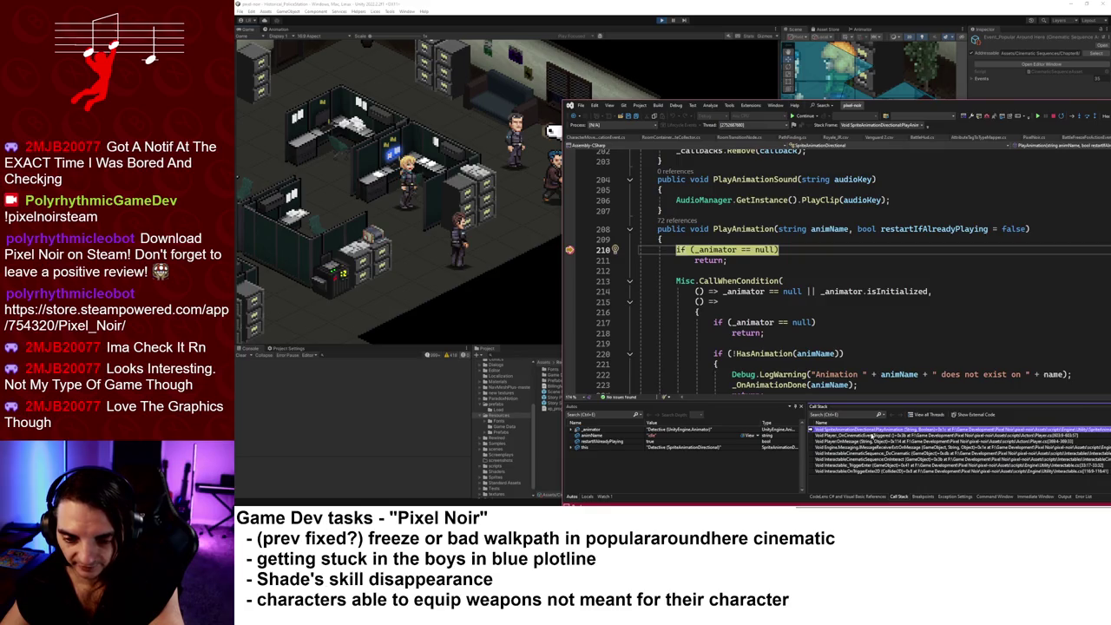
pyautogui.doubleClick(873, 437)
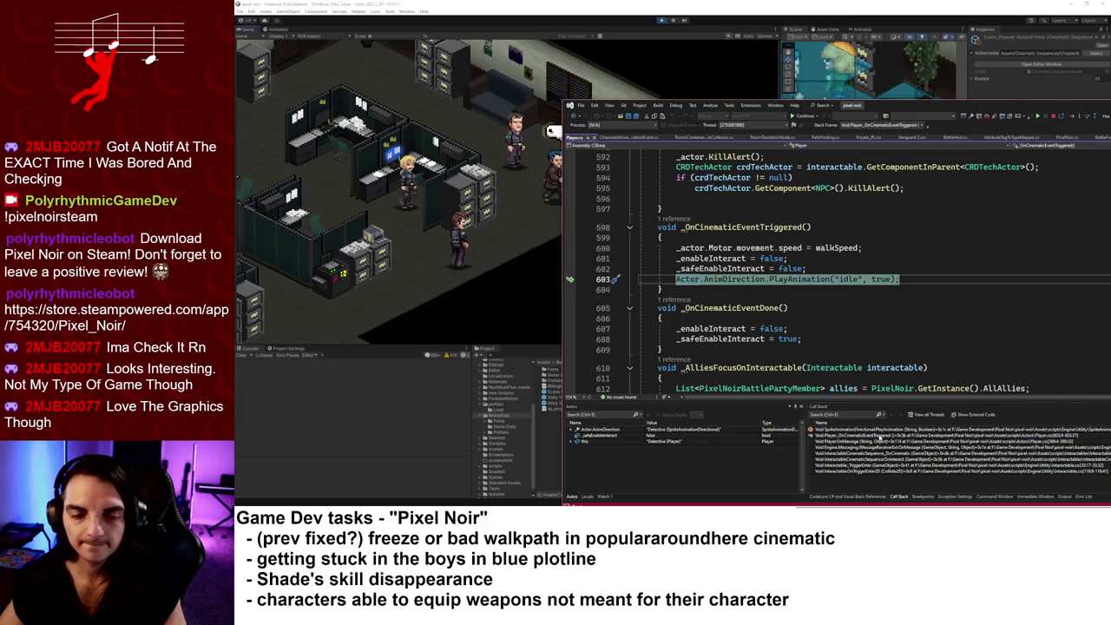
# - Walk the call stack up to the InteractableCinematicSequence frame, then resume the game in Unity
pyautogui.doubleClick(883, 430)
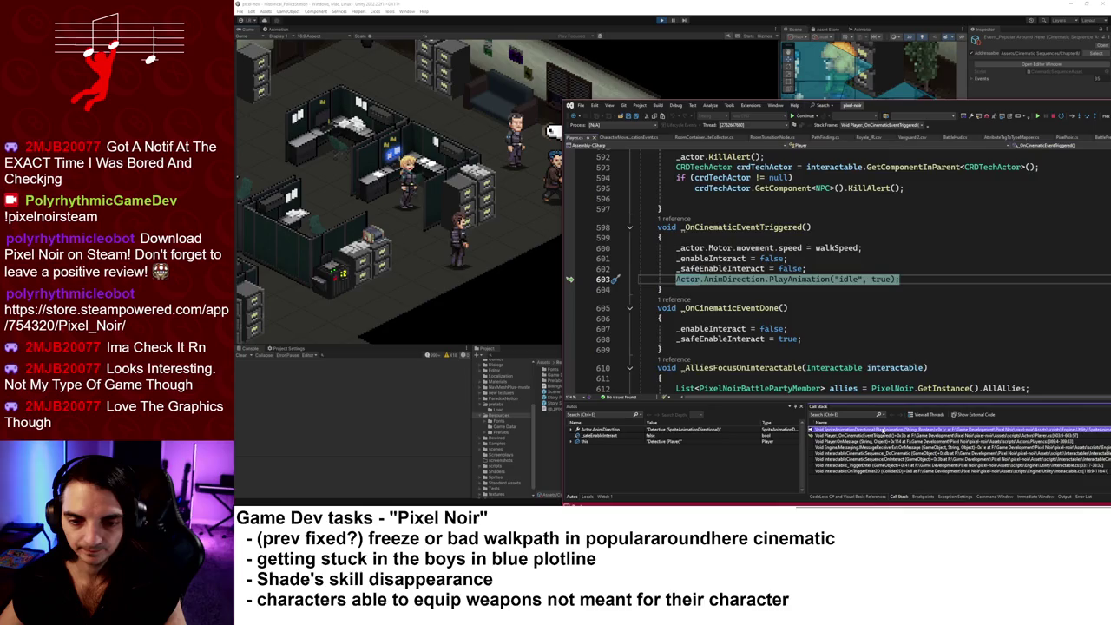
pyautogui.doubleClick(883, 442)
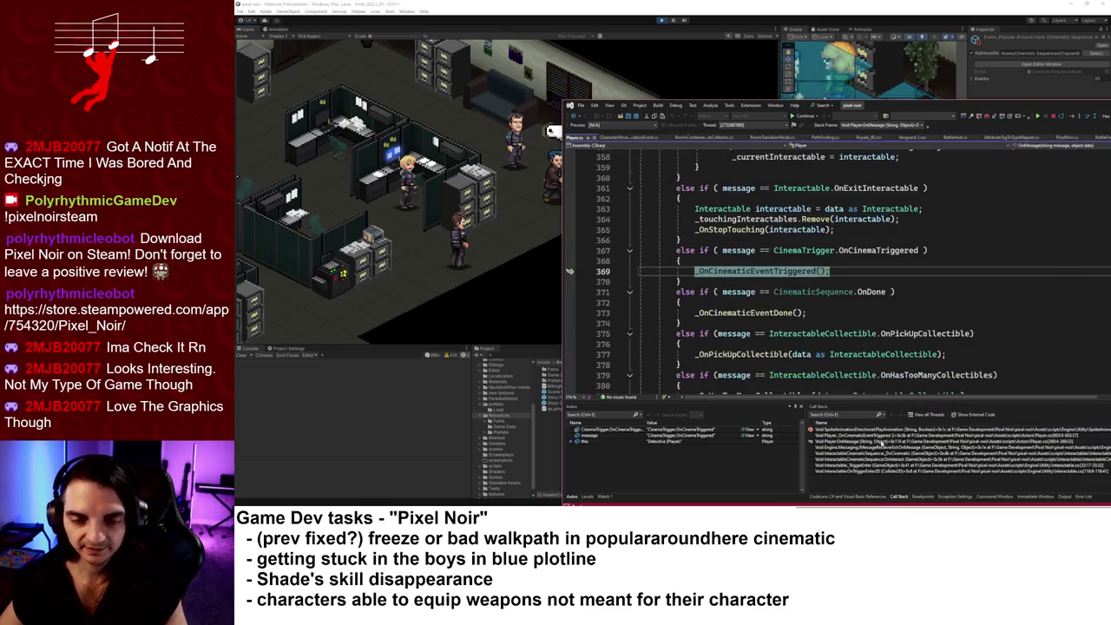
pyautogui.doubleClick(880, 448)
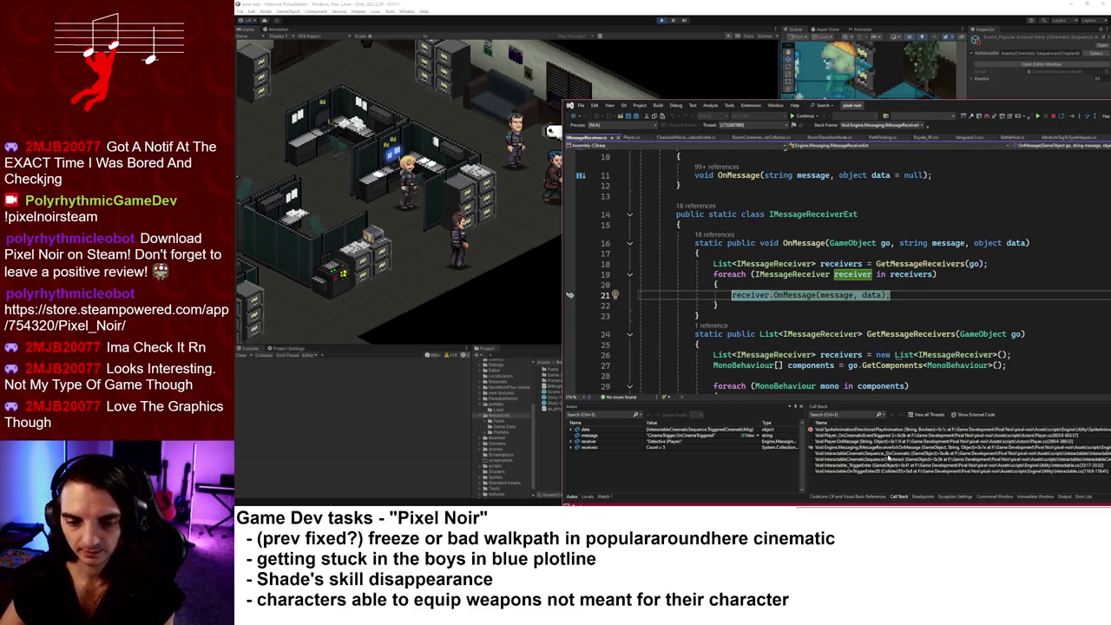
pyautogui.doubleClick(889, 455)
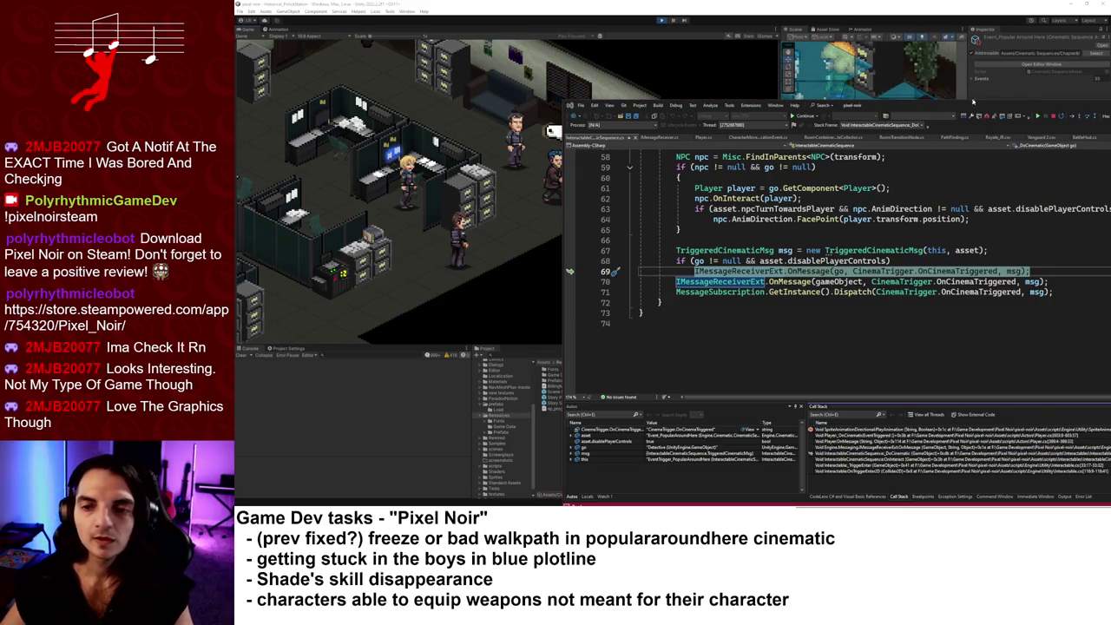
pyautogui.click(1054, 116)
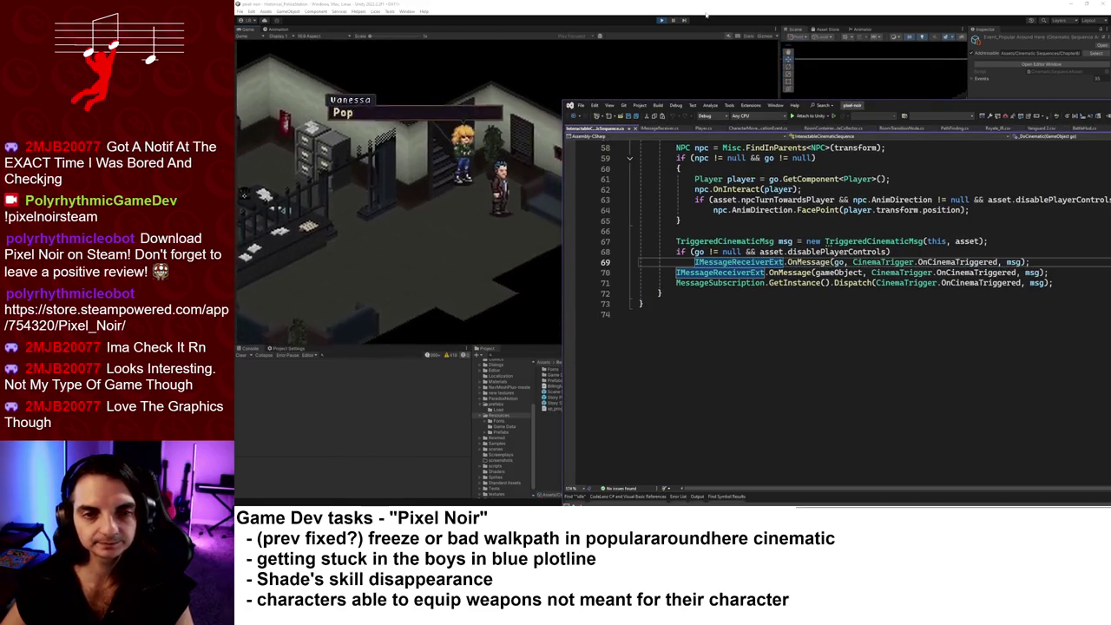
pyautogui.click(707, 15)
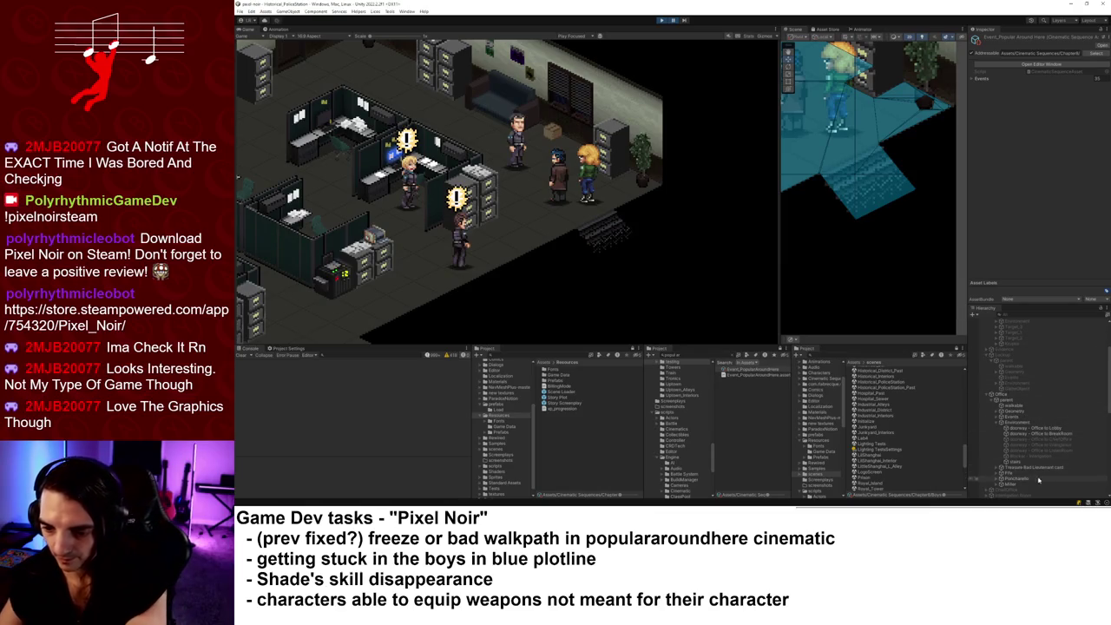
# - Inspect EventTrigger_PopularAroundHere, then unpause until Vanessa says 'Popular around here, huh?'
pyautogui.click(1012, 417)
pyautogui.press('Right')
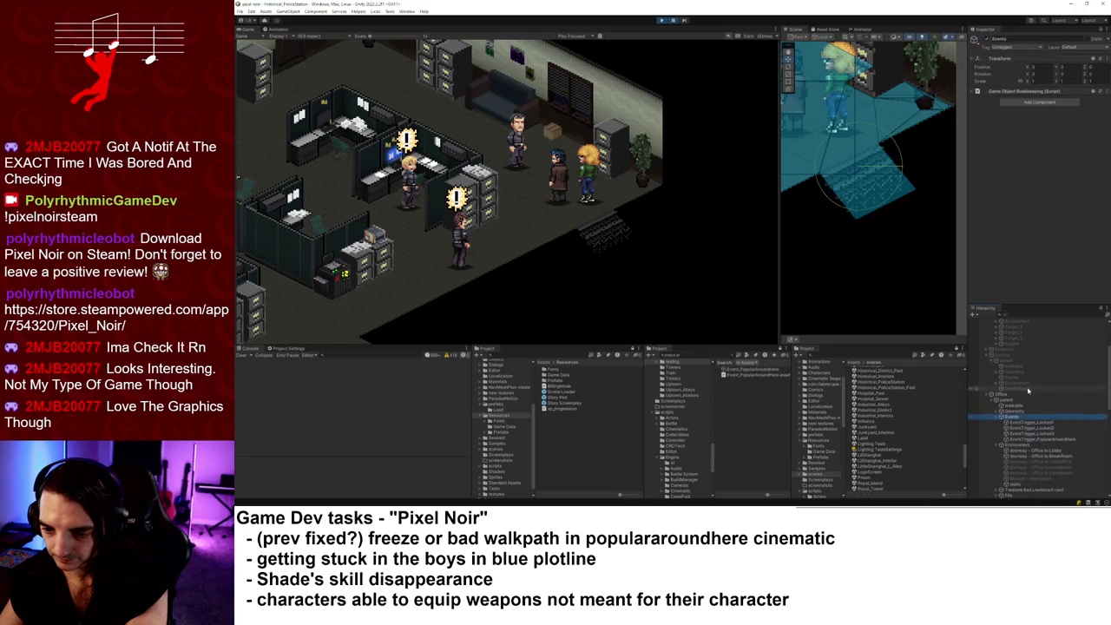
pyautogui.press('Down')
pyautogui.press('Down')
pyautogui.press('Down')
pyautogui.press('Down')
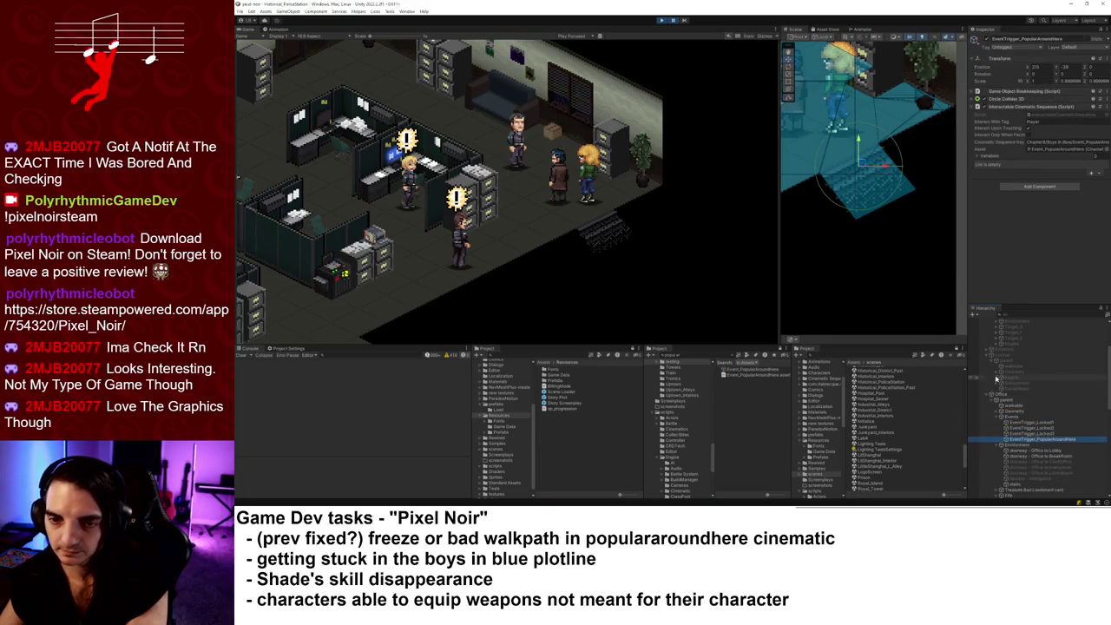
pyautogui.click(618, 85)
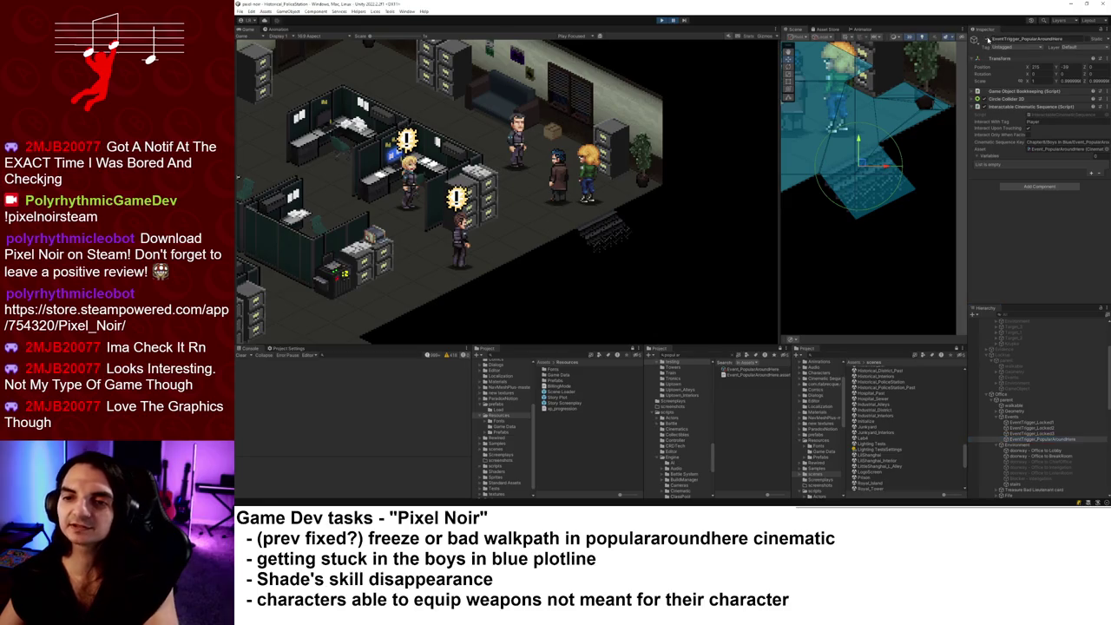
pyautogui.click(675, 21)
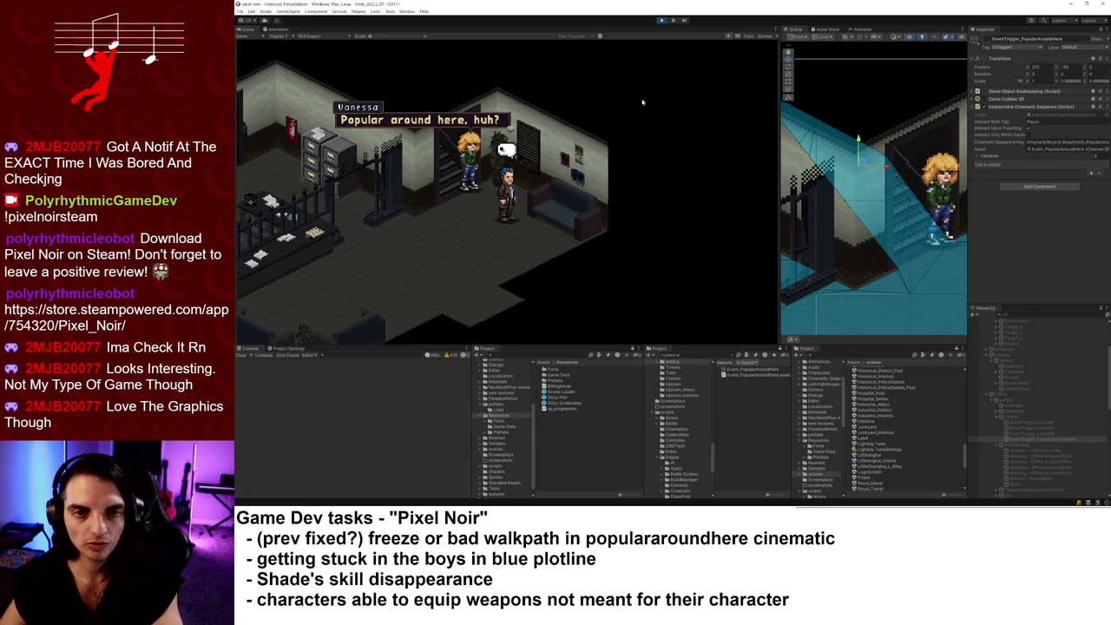
pyautogui.hotkey('alt', 'Tab')
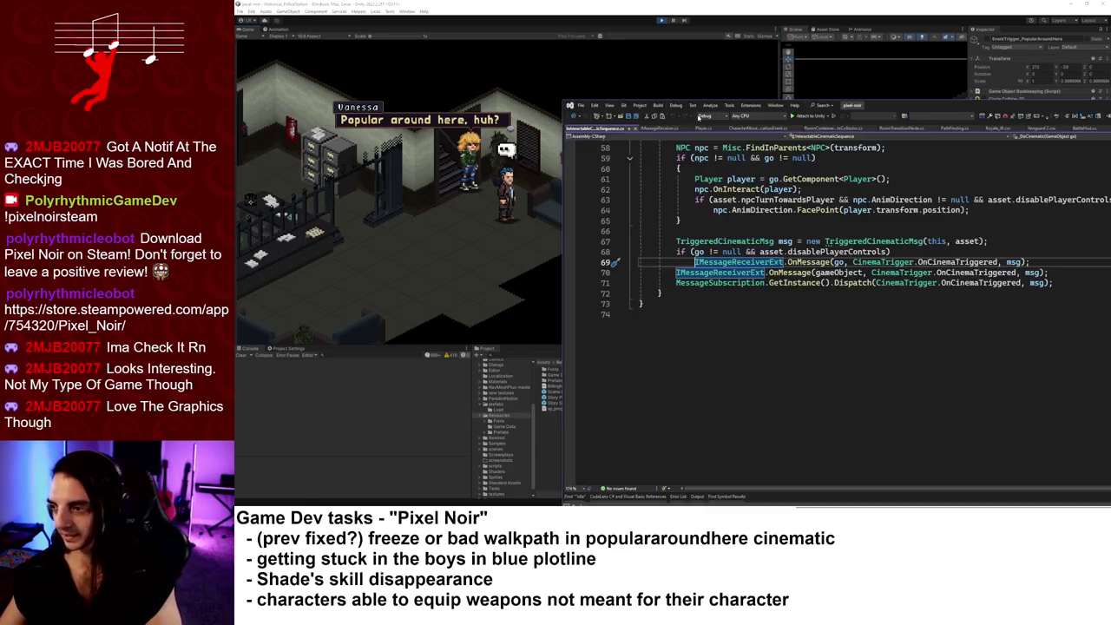
# - Follow OnMessage into Player.cs to _OnCinematicEventTriggered and start a new line after line 602
pyautogui.scroll(4, 734, 348)
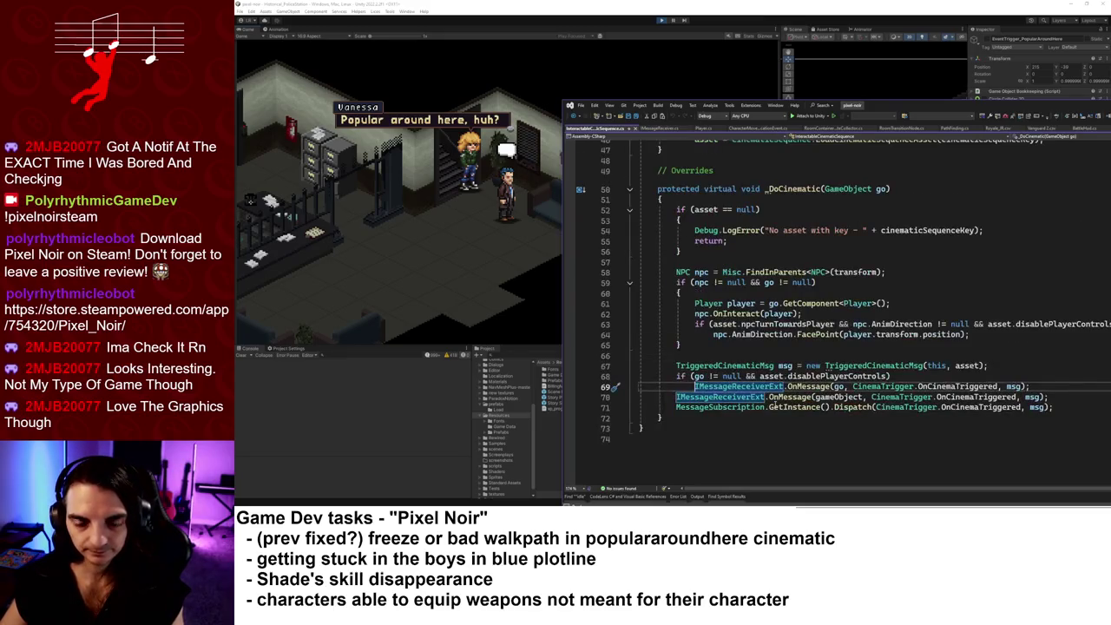
pyautogui.moveTo(765, 399)
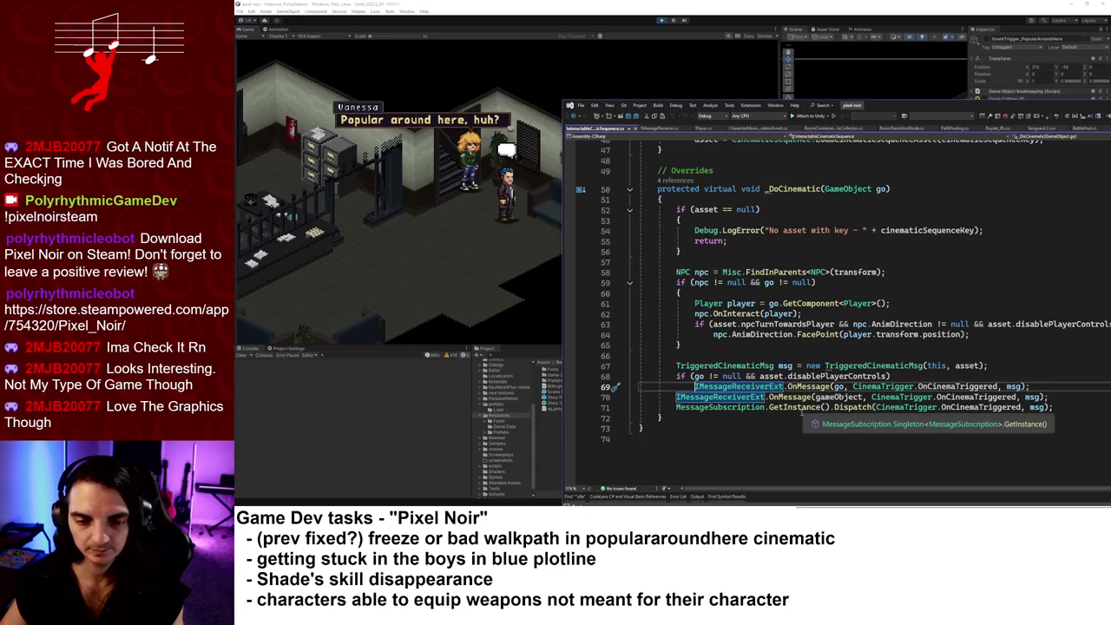
pyautogui.click(794, 386)
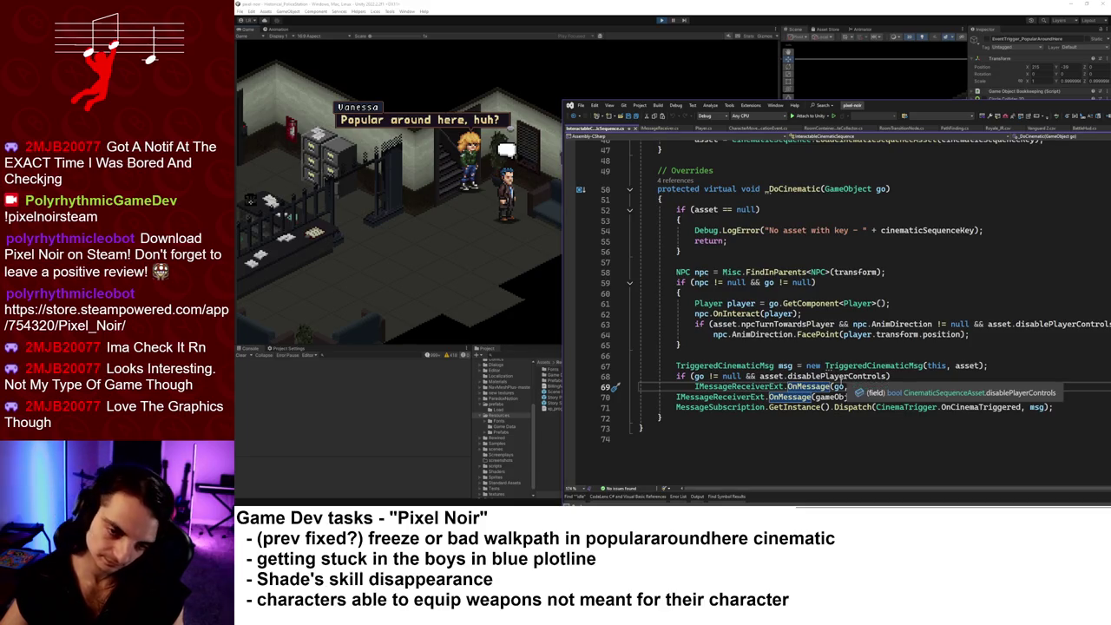
pyautogui.click(701, 128)
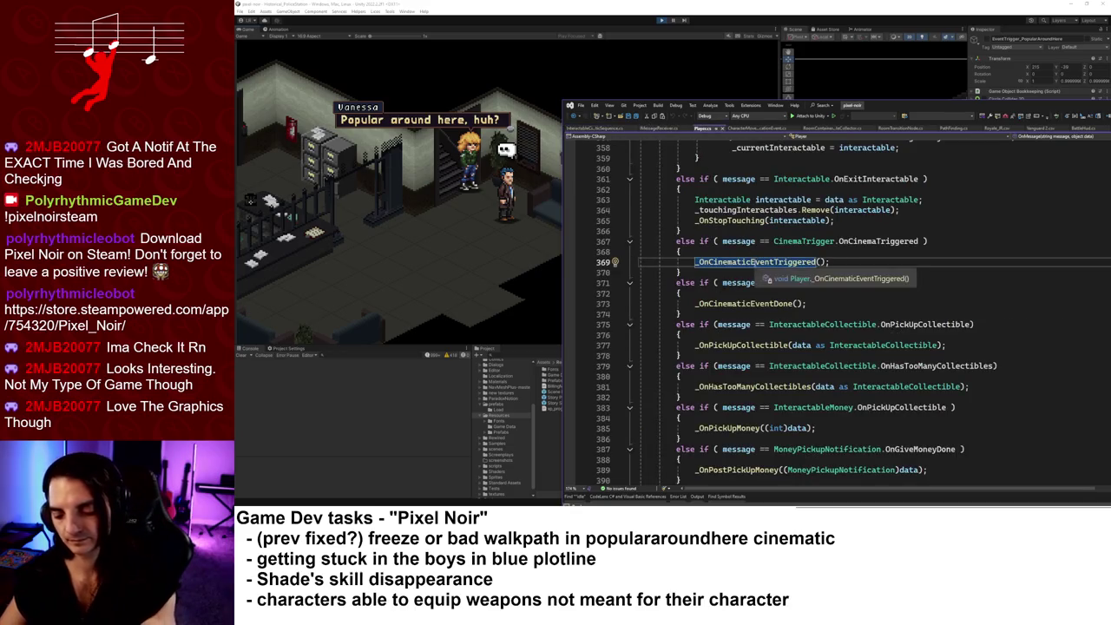
pyautogui.press('F12')
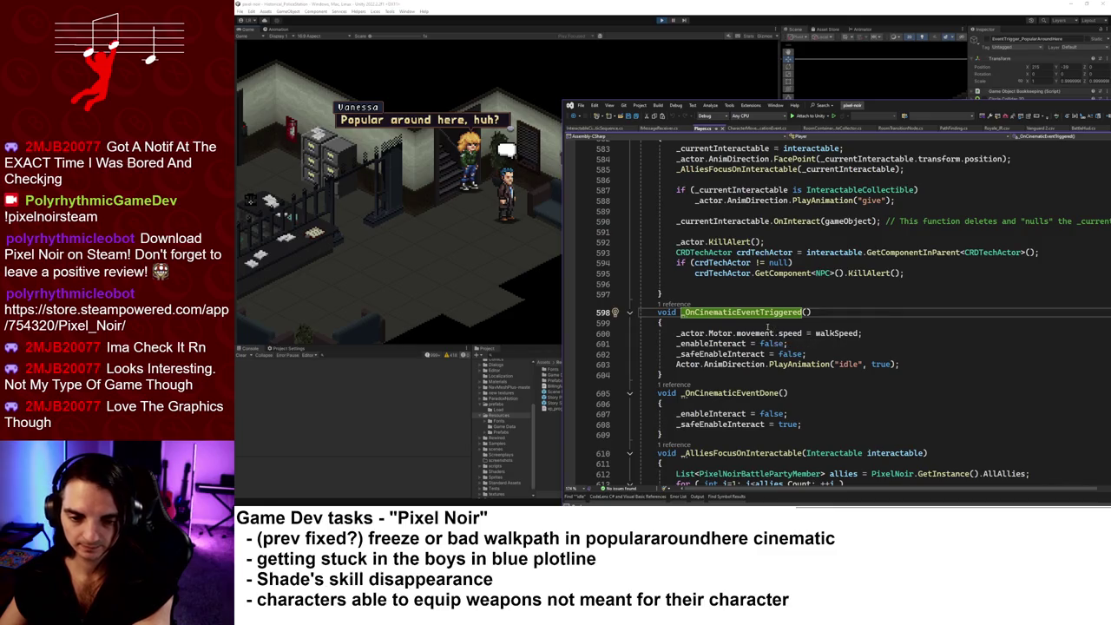
pyautogui.click(767, 323)
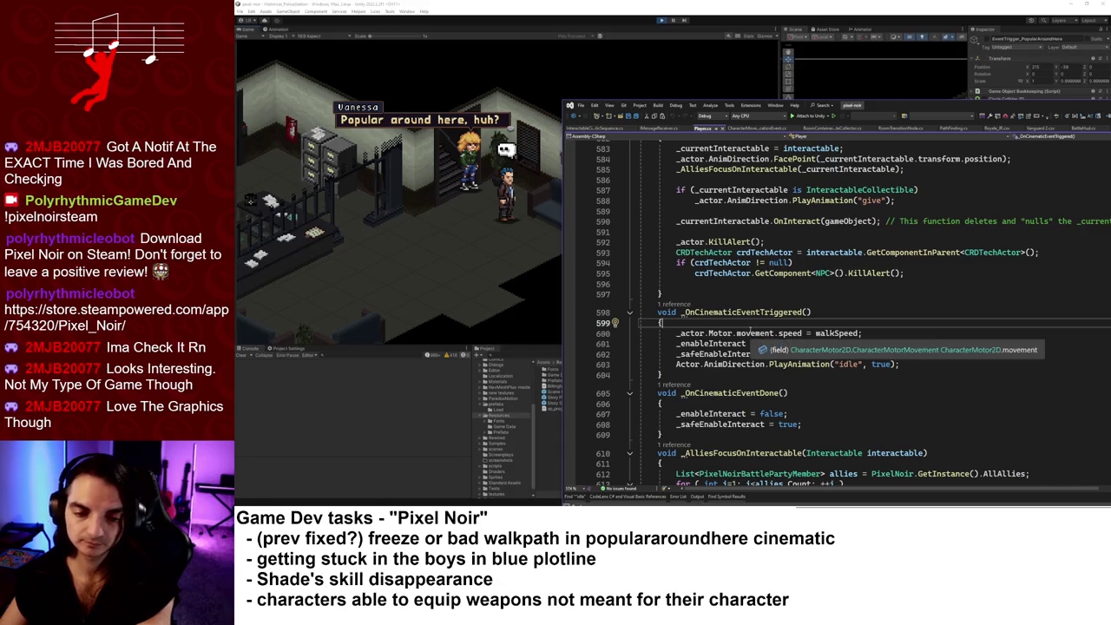
pyautogui.click(813, 354)
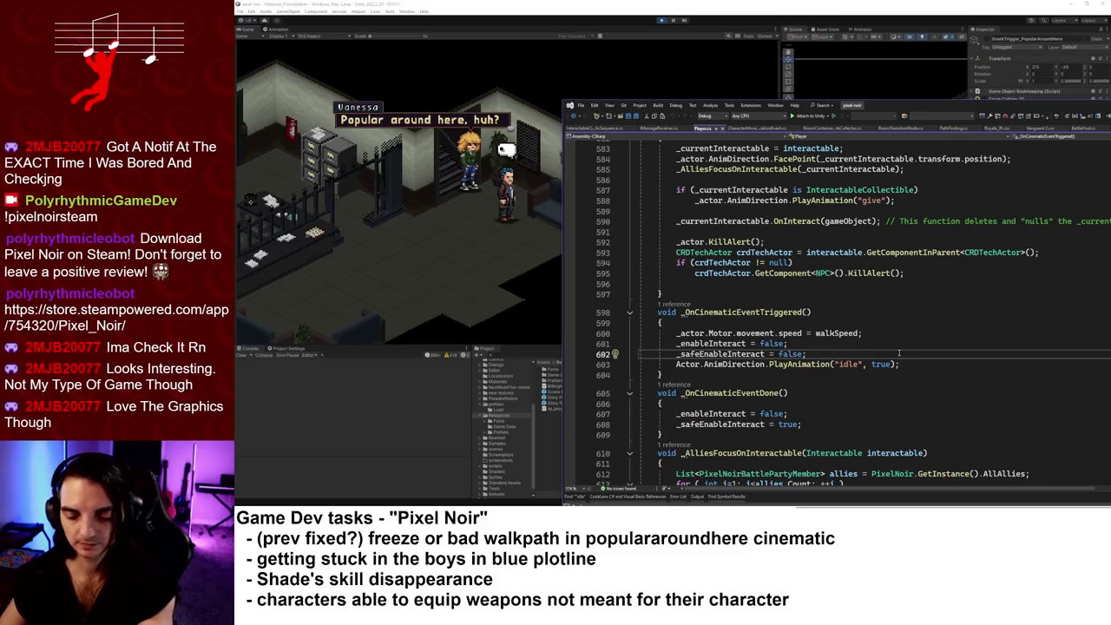
pyautogui.press('Return')
# - On line 603, replace the mistyped GameState reference with PixelNoir.GetInstance().CurrentCinematicPlaying
pyautogui.write('game')
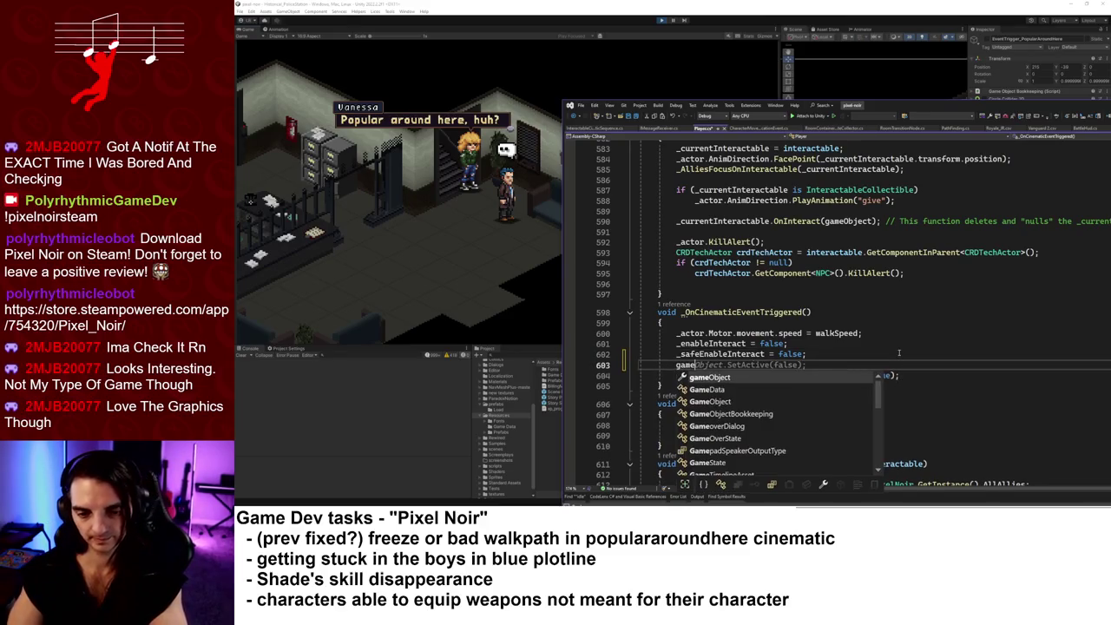
pyautogui.write('stat')
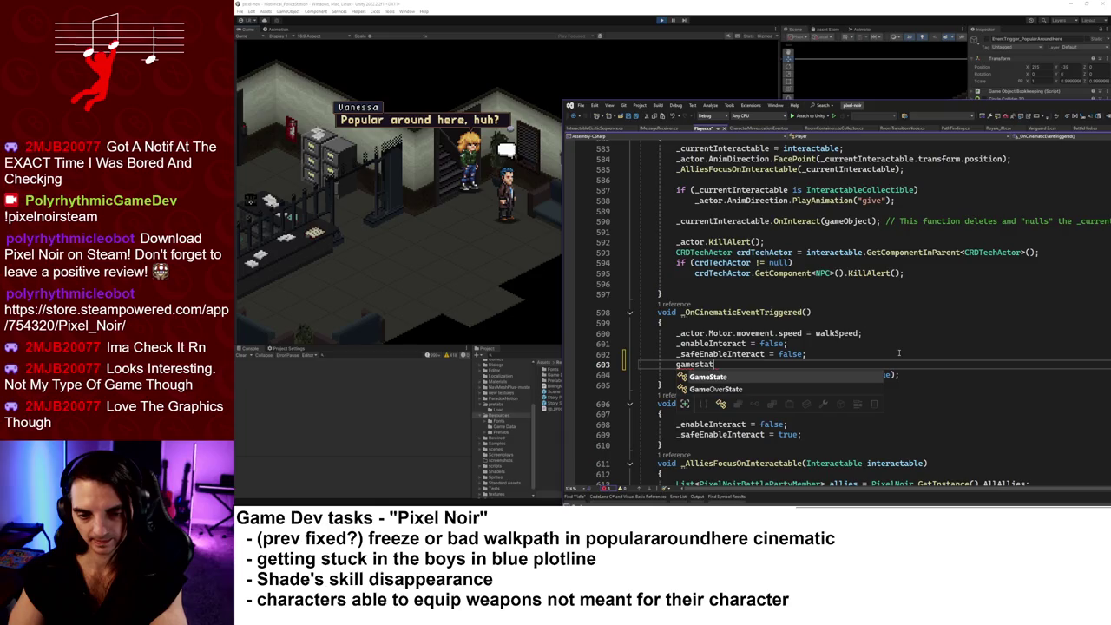
pyautogui.write('.c')
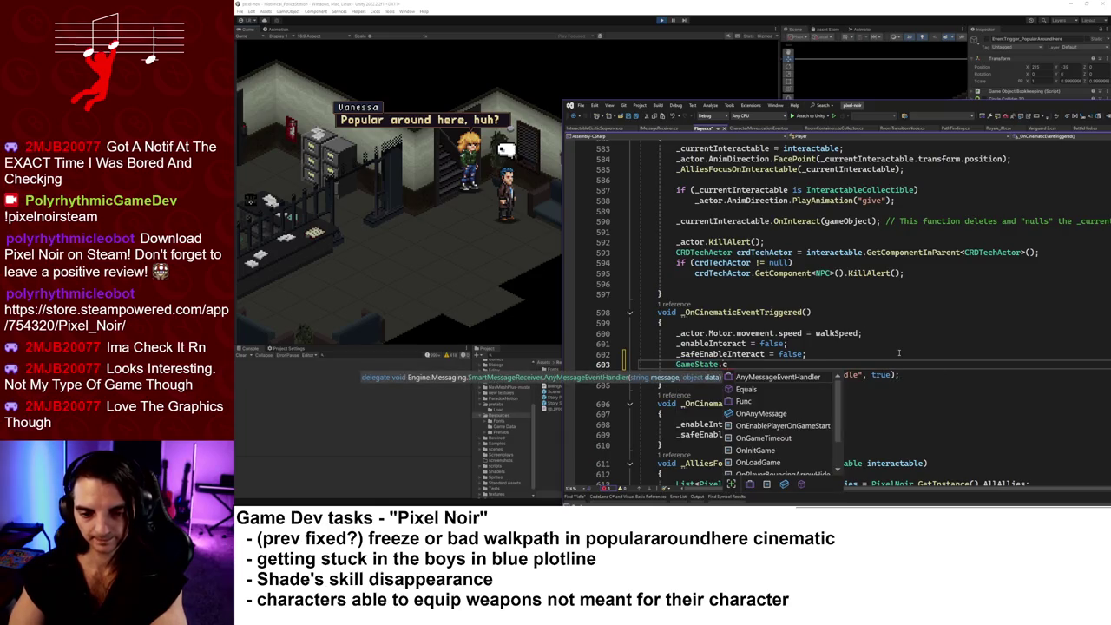
pyautogui.write('ur')
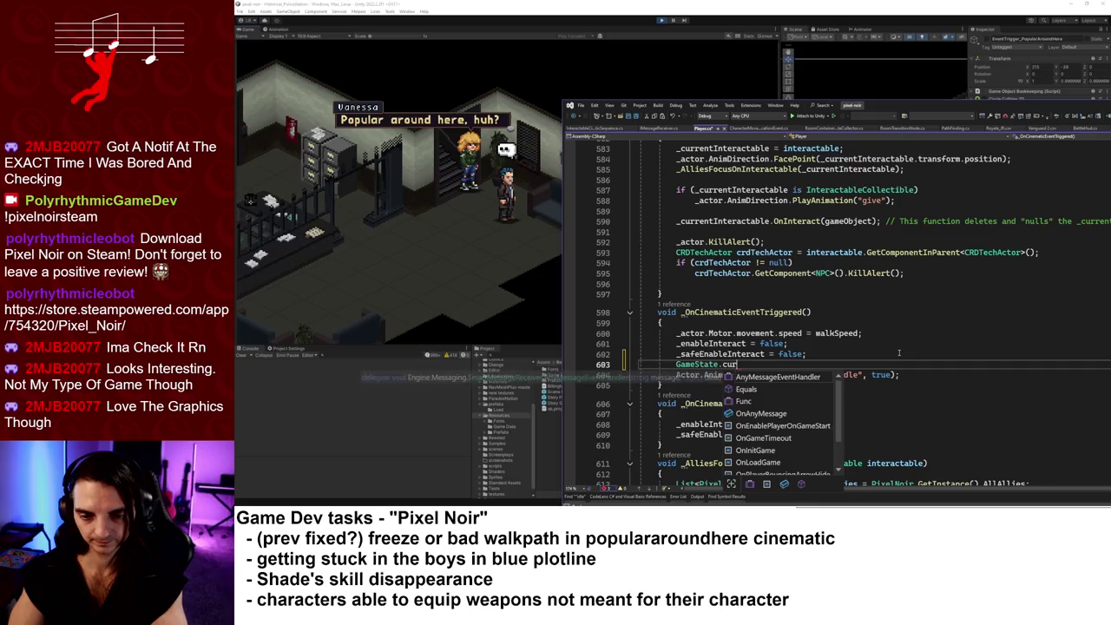
pyautogui.press('BackSpace')
pyautogui.press('BackSpace')
pyautogui.press('BackSpace')
pyautogui.write('pl')
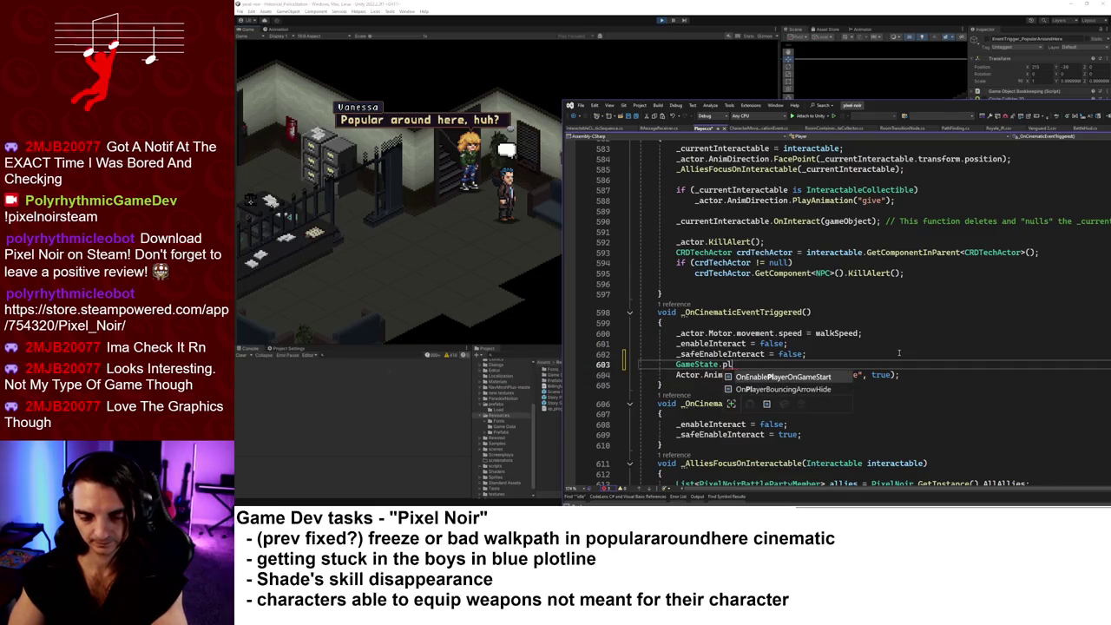
pyautogui.press('BackSpace')
pyautogui.press('BackSpace')
pyautogui.press('Escape')
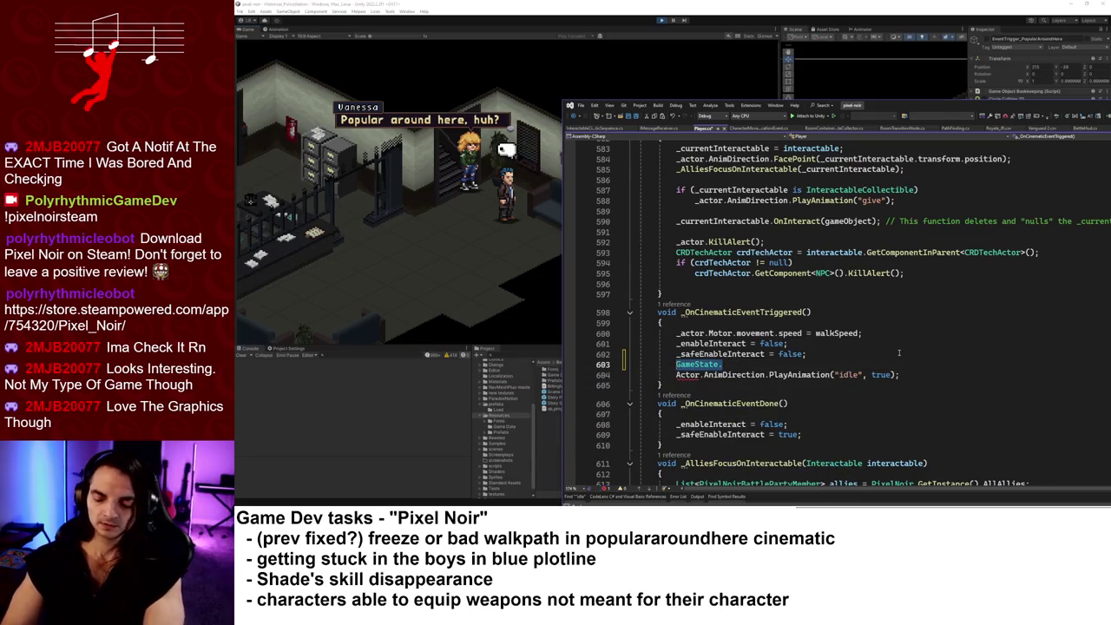
pyautogui.hotkey('ctrl', 'BackSpace')
pyautogui.hotkey('ctrl', 'BackSpace')
pyautogui.write('PixelN')
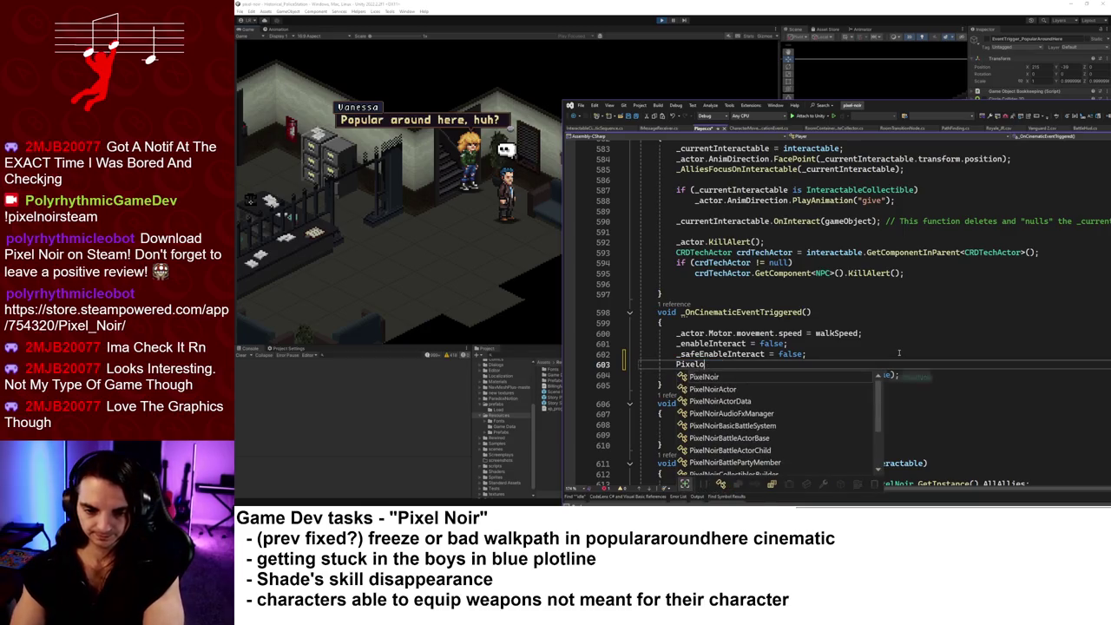
pyautogui.write('oir.GetInstance()')
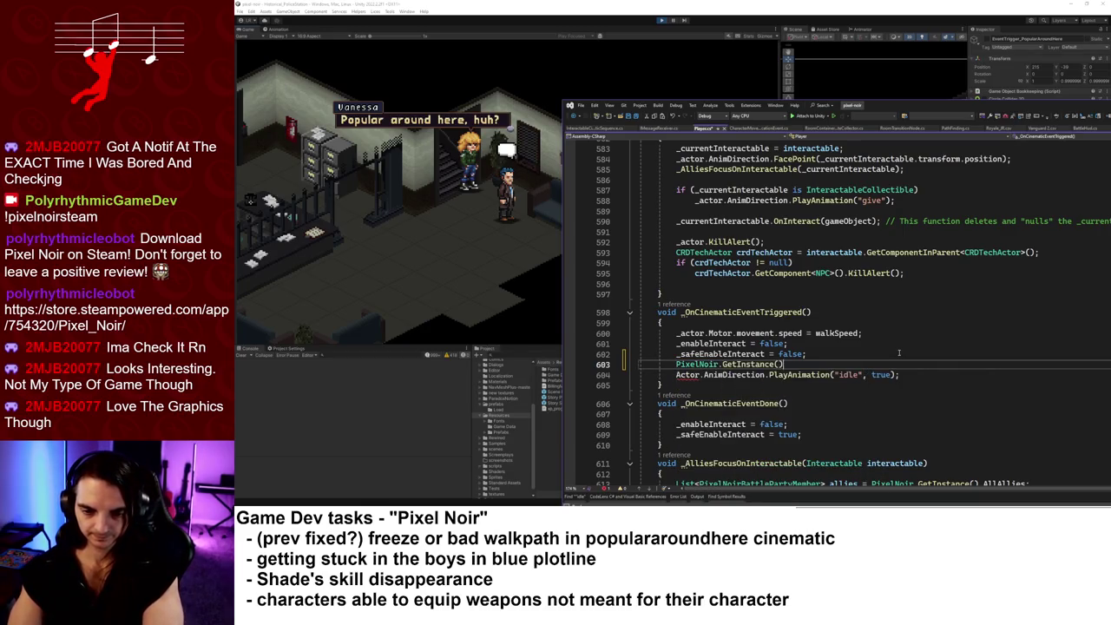
pyautogui.write('.Curr')
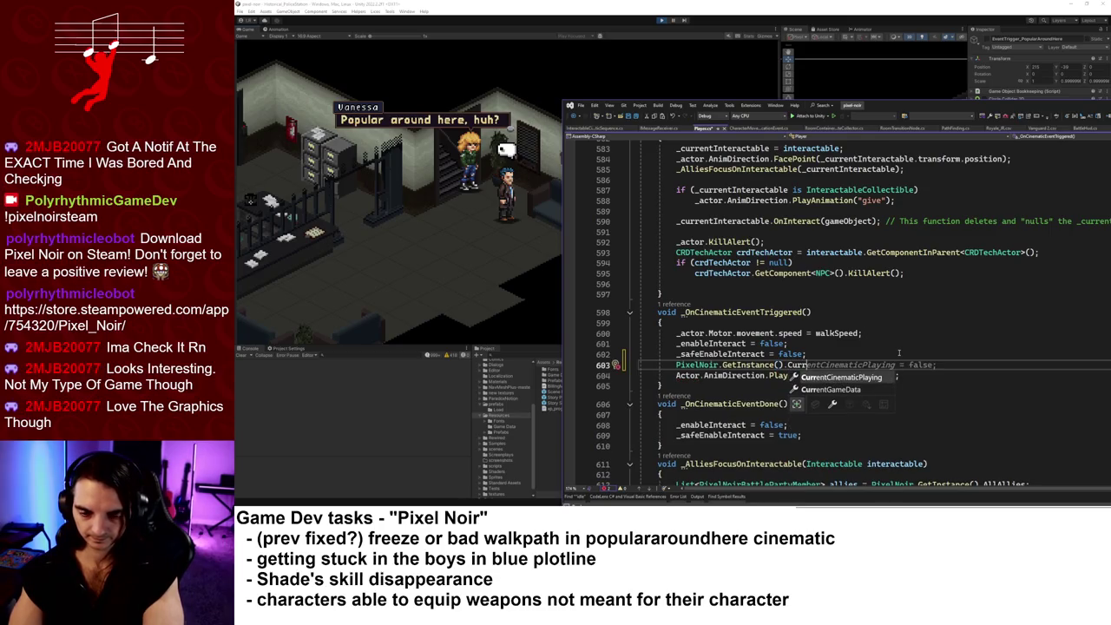
pyautogui.press('Tab')
# - Turn it into if (... == null), indent the idle PlayAnimation line beneath, and save Player.cs
pyautogui.press('Home')
pyautogui.write('if (')
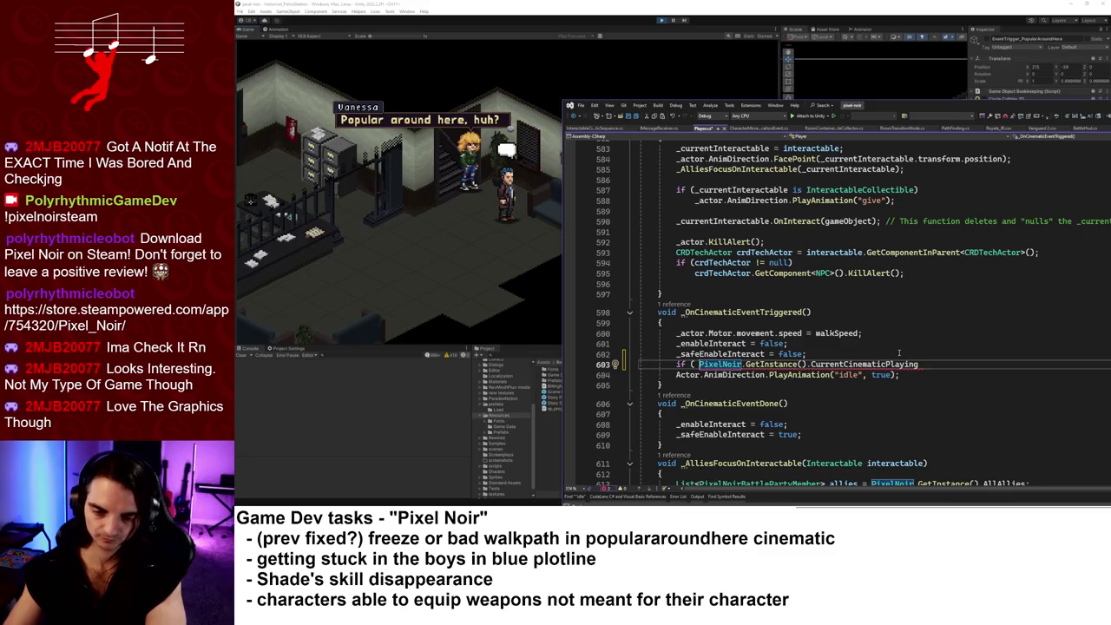
pyautogui.press('End')
pyautogui.write('== ')
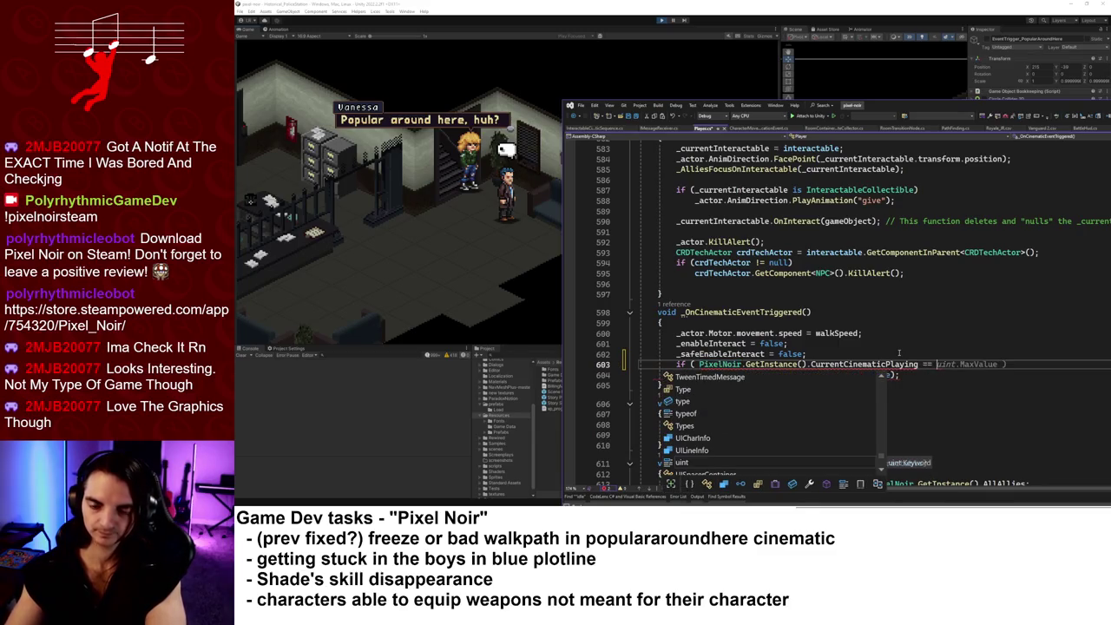
pyautogui.write('null )')
pyautogui.press('Down')
pyautogui.press('Home')
pyautogui.press('Tab')
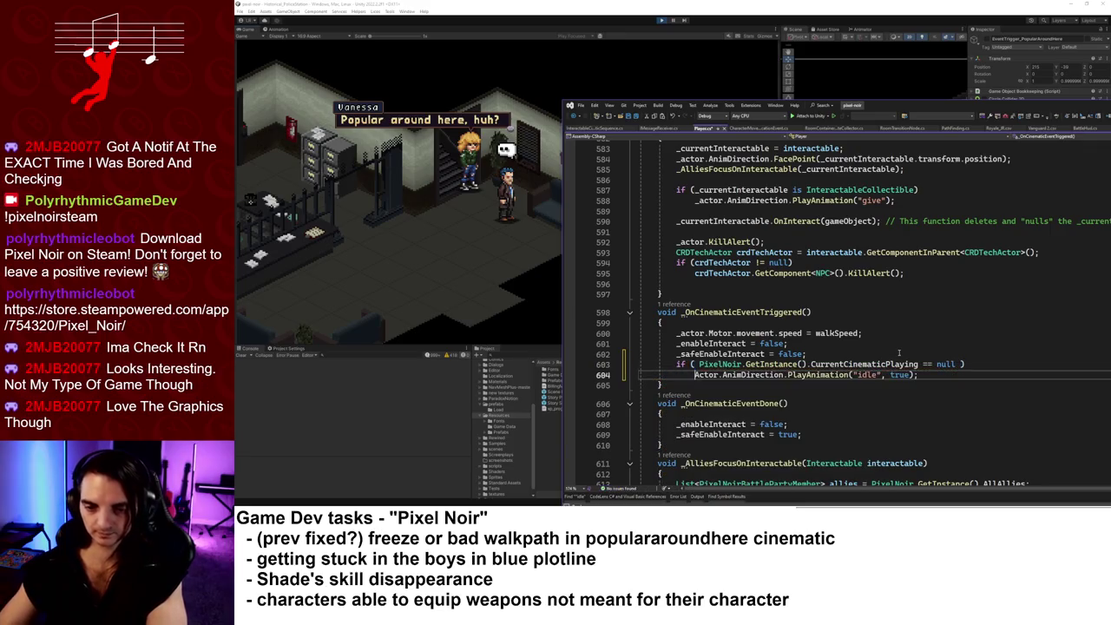
pyautogui.hotkey('ctrl', 's')
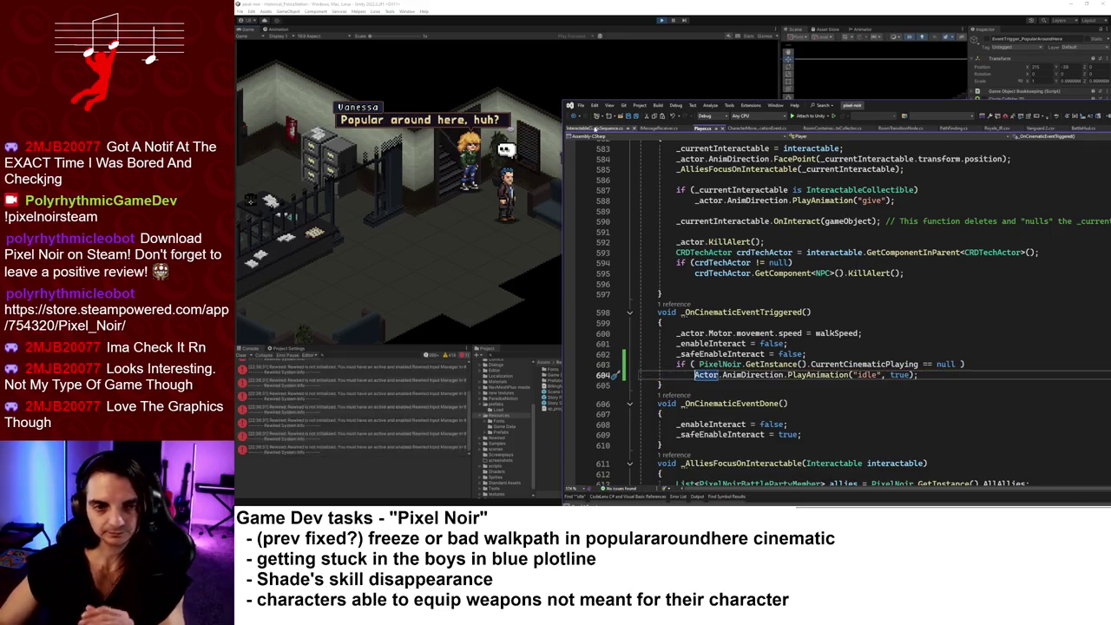
pyautogui.hotkey('alt', 'Tab')
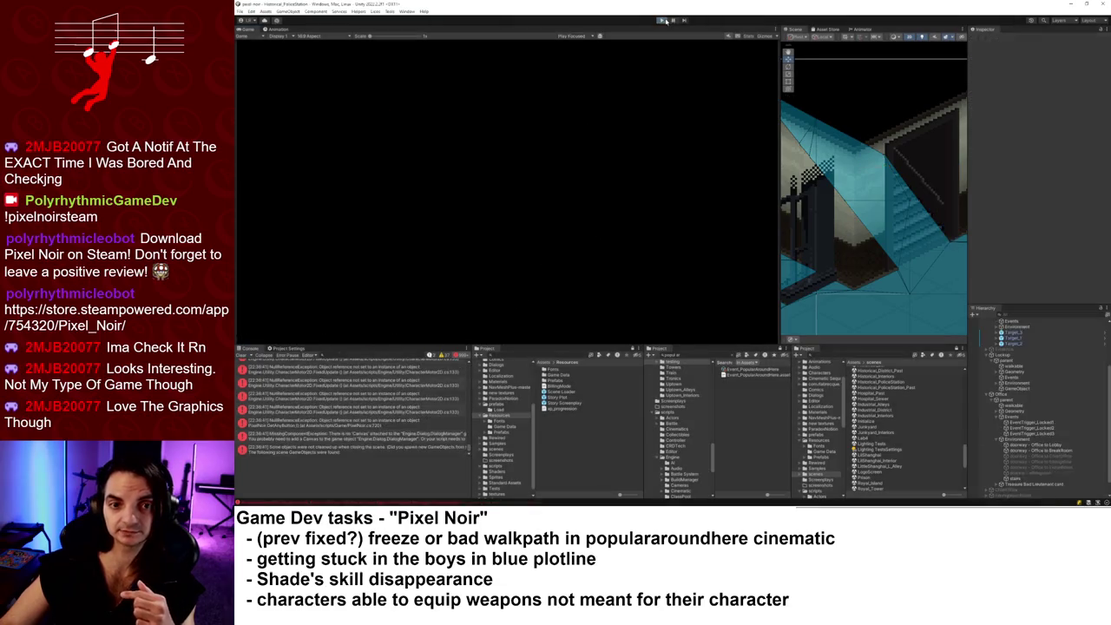
# - Briefly playtest the Historical_PoliceStation scene, stop Play mode, and view Fork's local changes
pyautogui.click(663, 20)
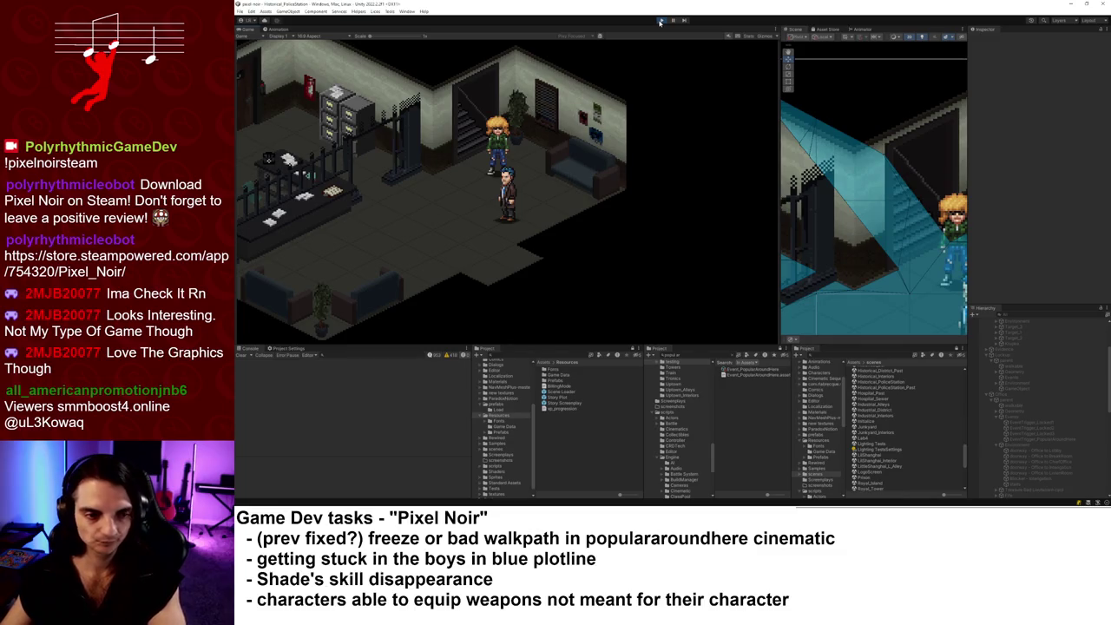
pyautogui.click(660, 20)
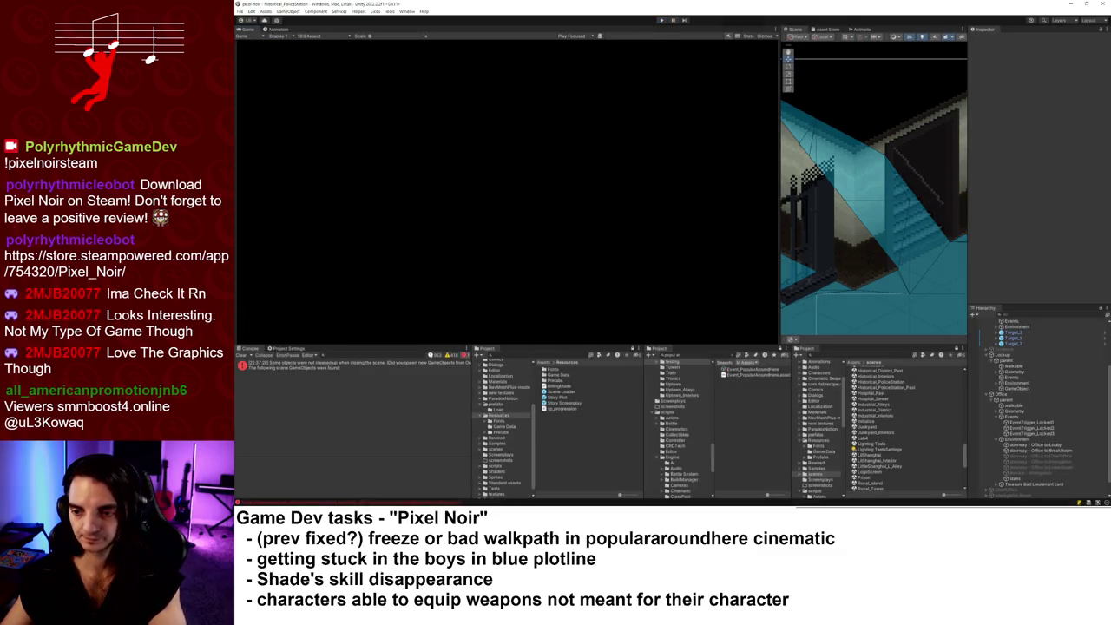
pyautogui.hotkey('alt', 'Tab')
pyautogui.click(443, 105)
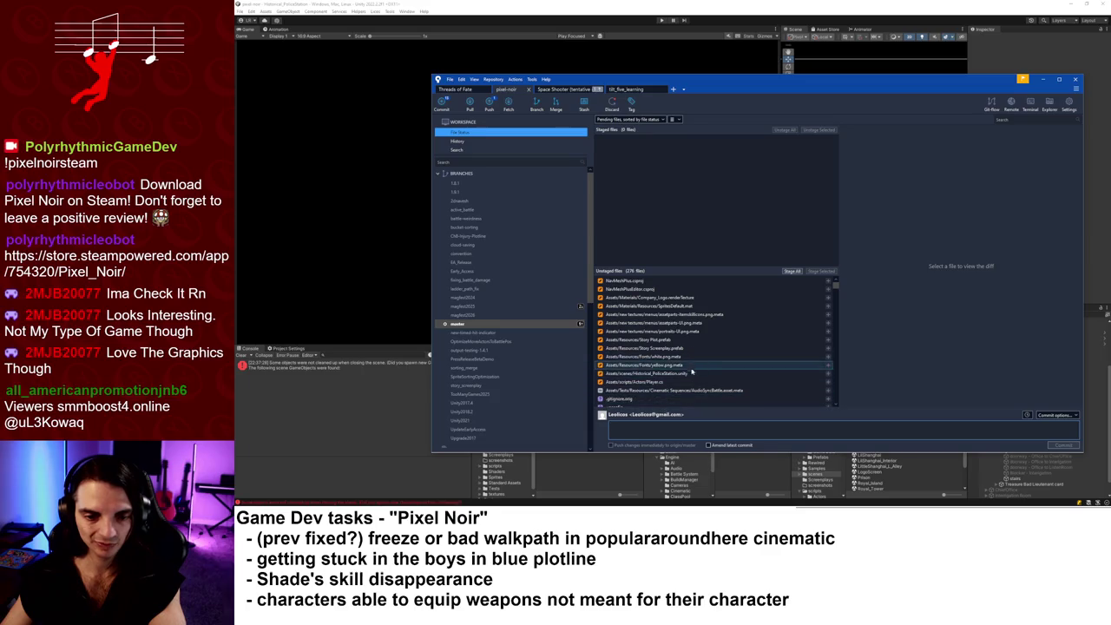
# - Review the Player.cs diff, then stage Player.cs and Historical_PoliceStation.unity
pyautogui.click(685, 383)
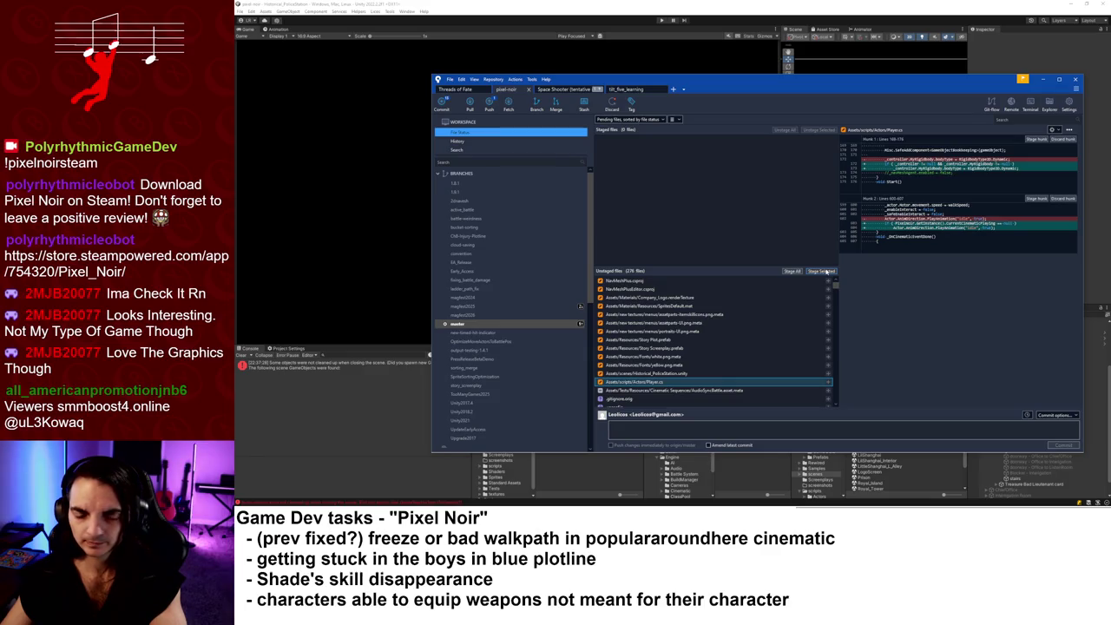
pyautogui.click(828, 272)
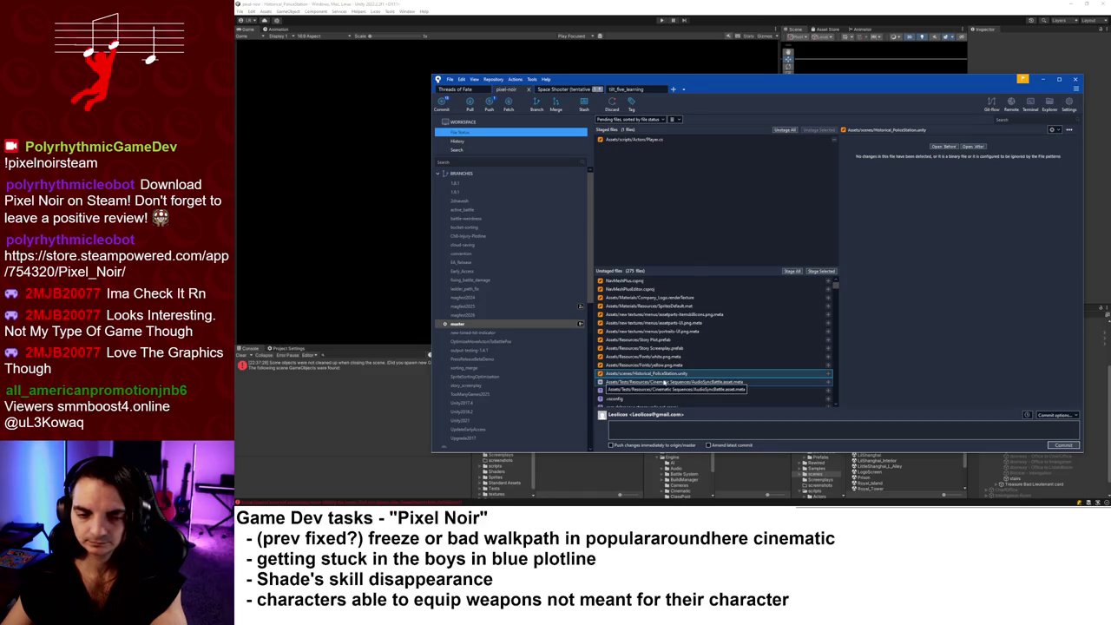
pyautogui.click(824, 271)
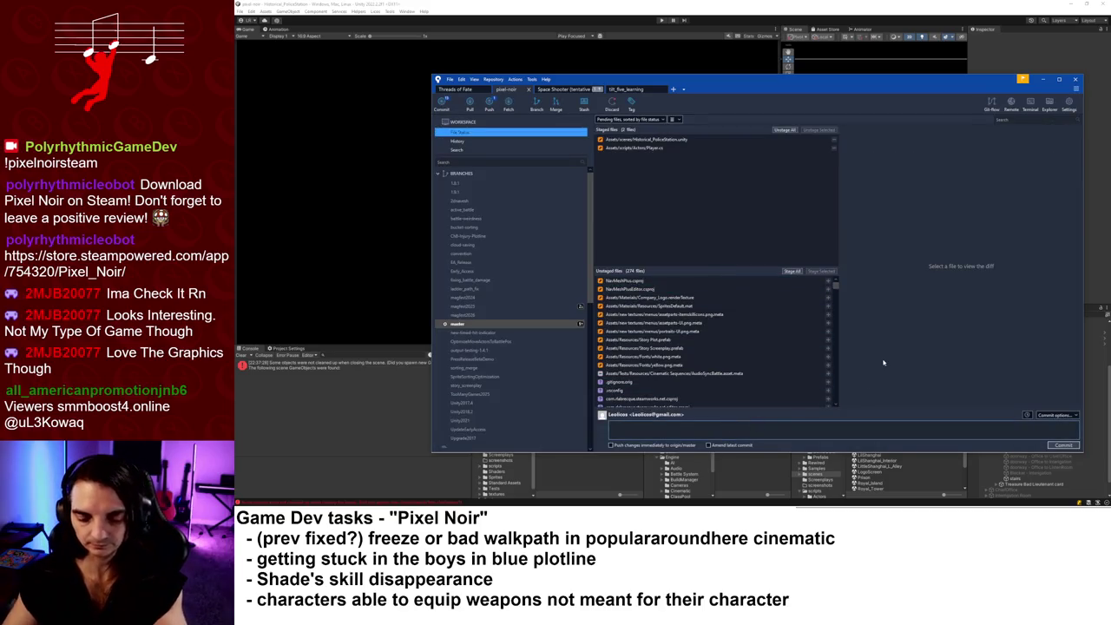
# - Commit with message v1.10: player idles at cinematic triggers only when none is playing
pyautogui.write('v1.18 -')
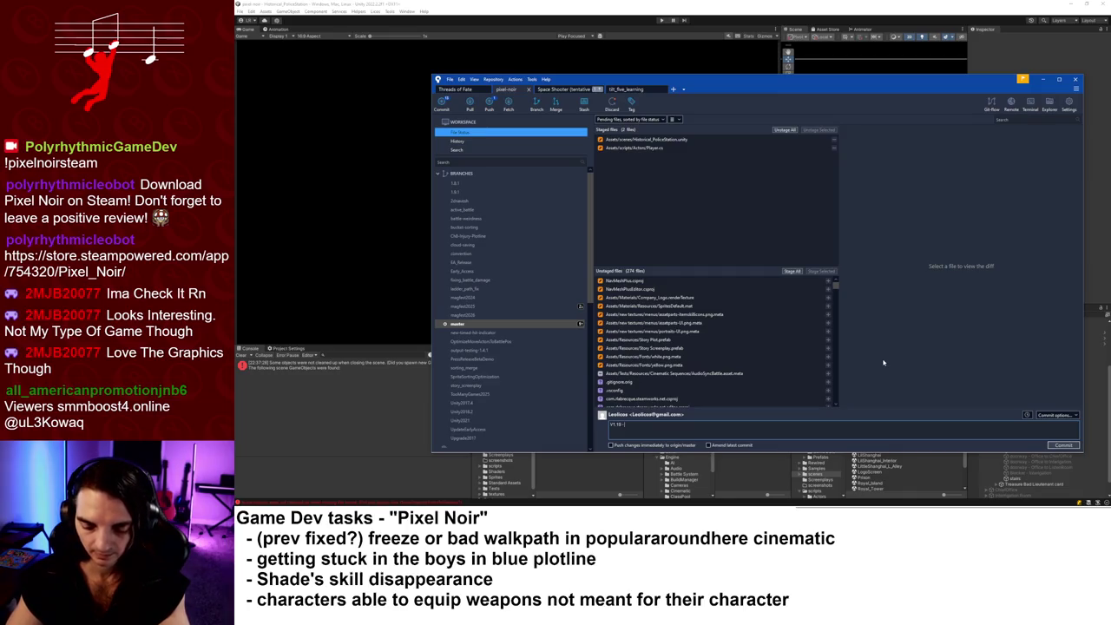
pyautogui.write('make player idl')
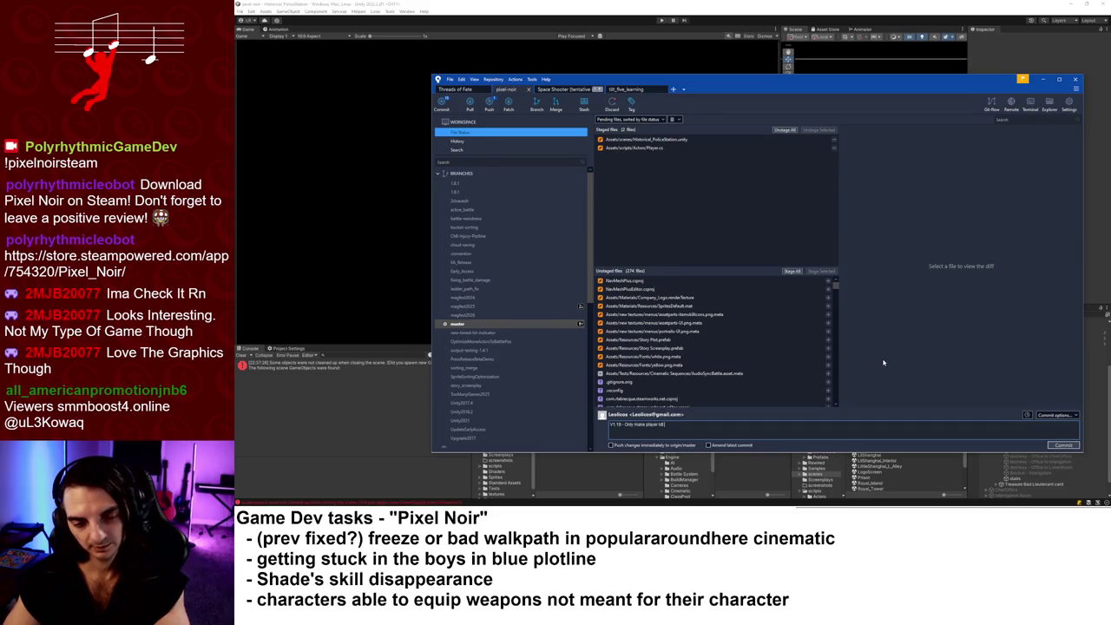
pyautogui.write('e when hitting a cinematic trigger if there al')
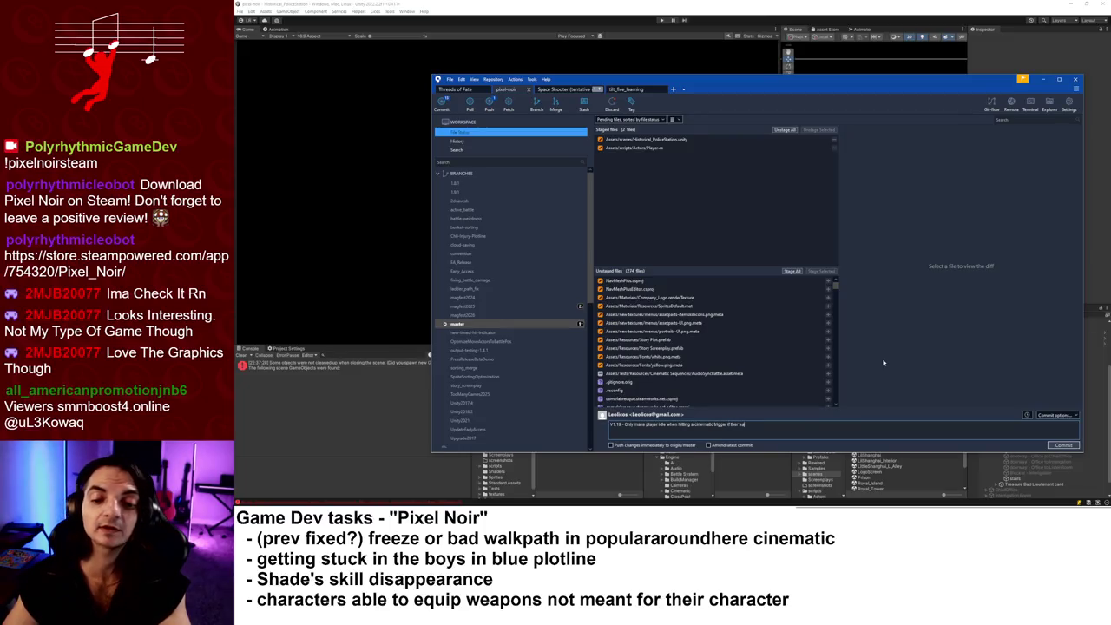
pyautogui.write('ready)')
pyautogui.write(" isn't one be")
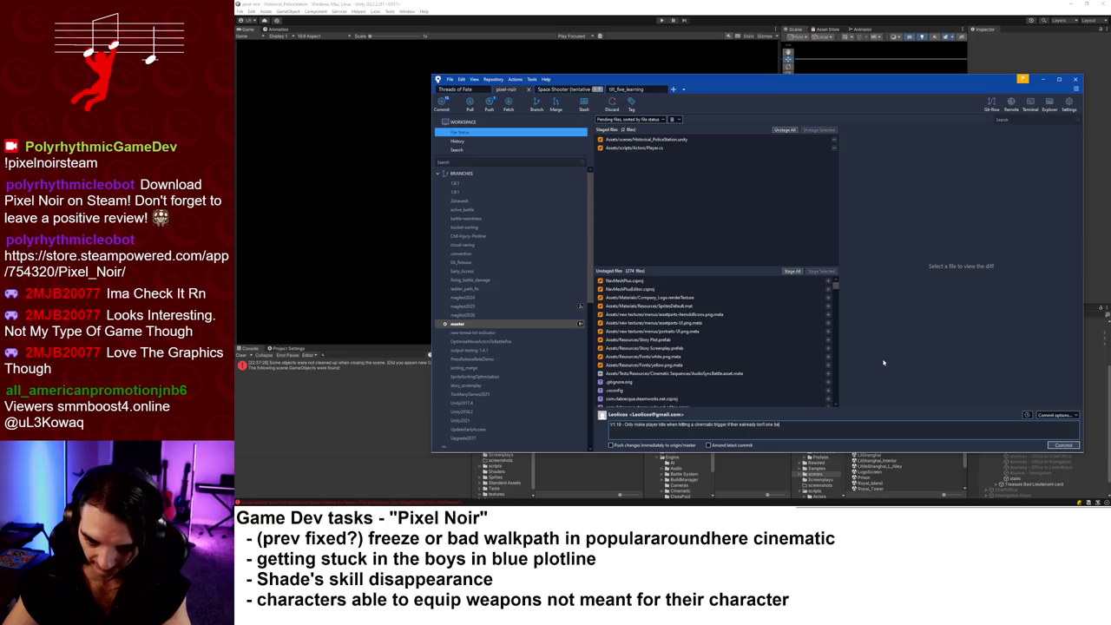
pyautogui.write('ing played')
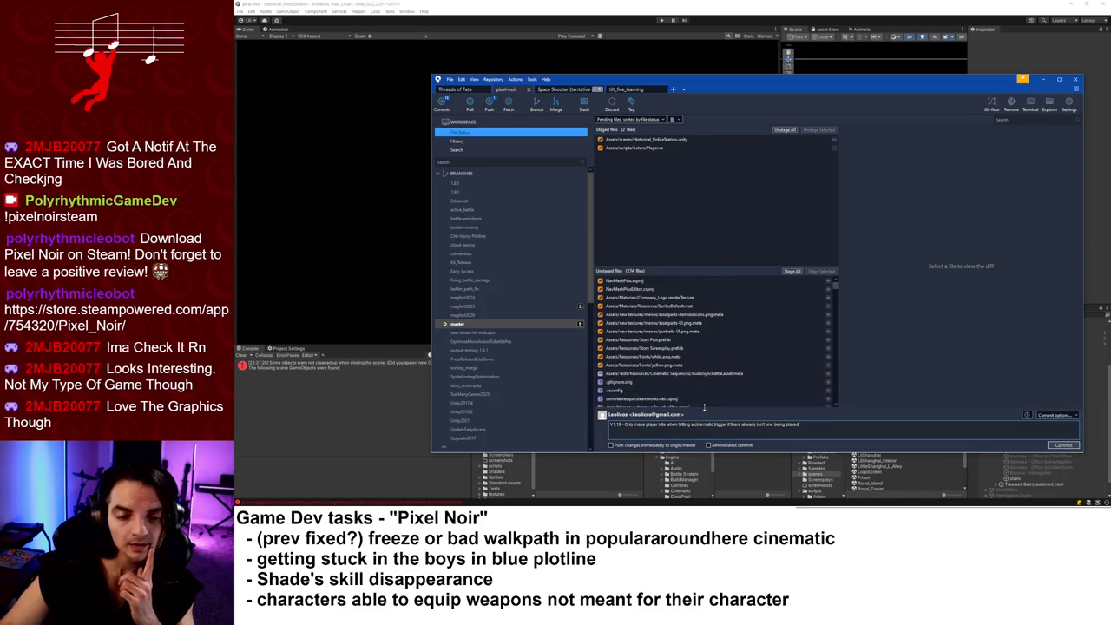
pyautogui.click(1064, 445)
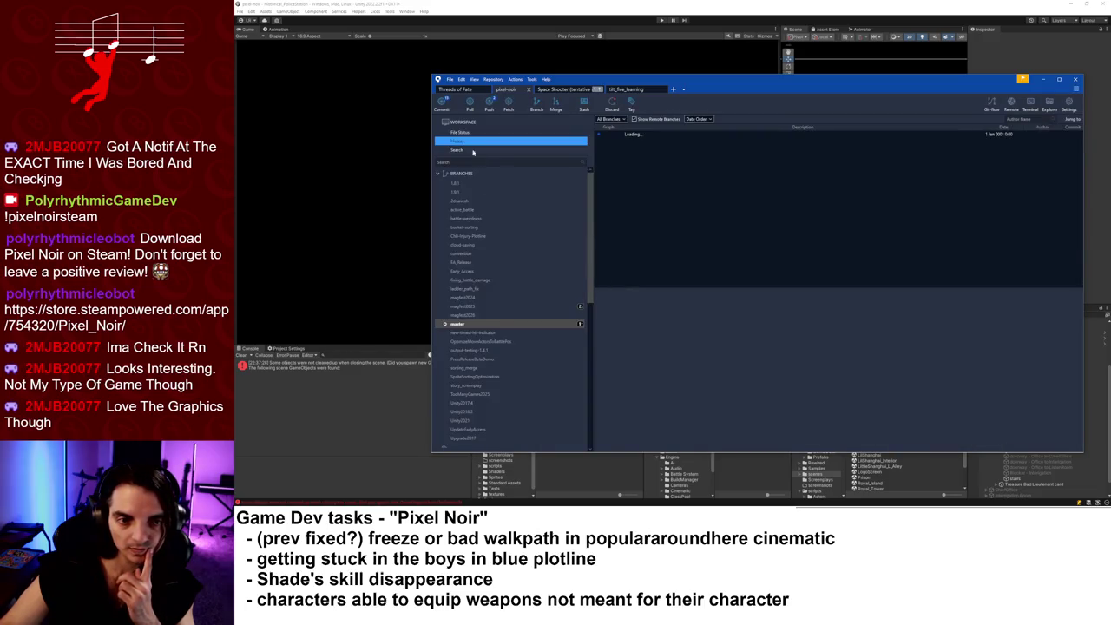
# - Try pushing the commit to origin, cancel the retry after it fails, and minimize Fork
pyautogui.click(488, 110)
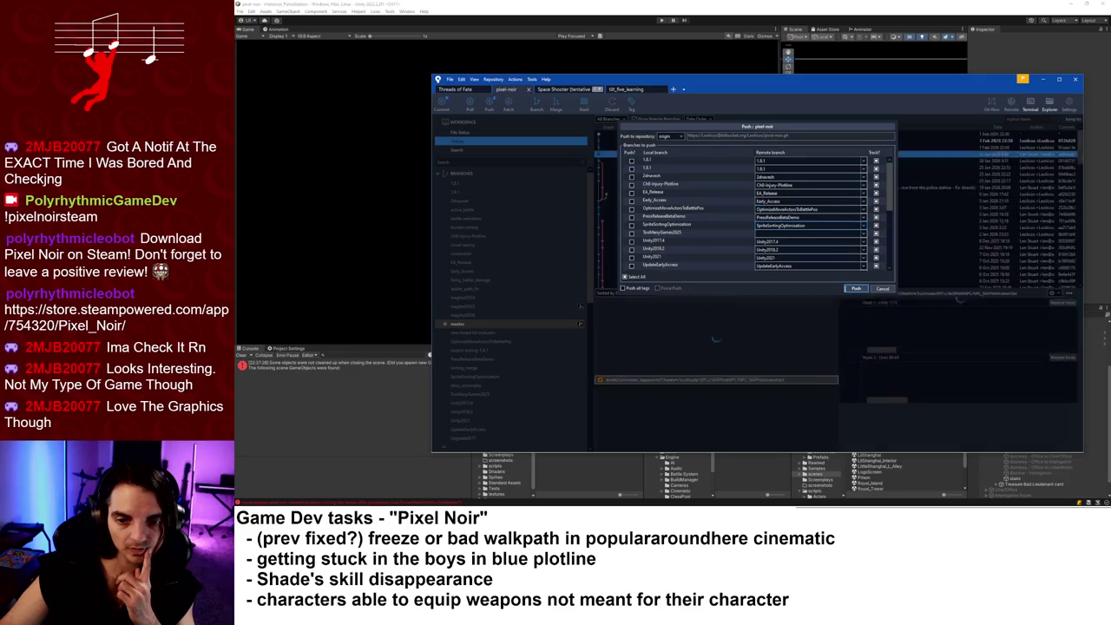
pyautogui.click(834, 288)
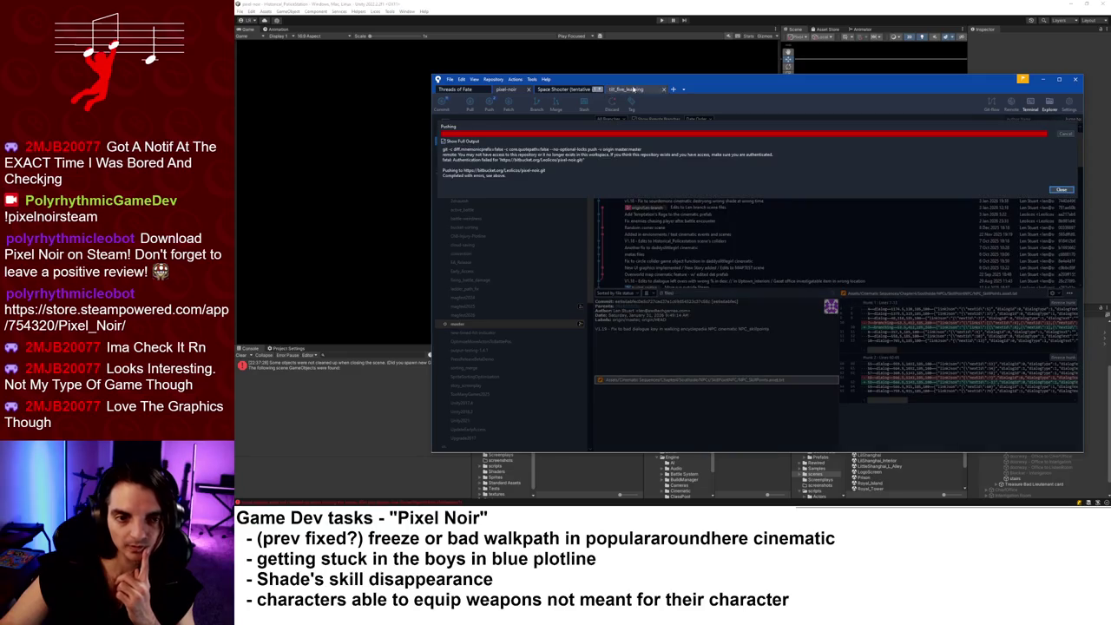
pyautogui.click(1044, 79)
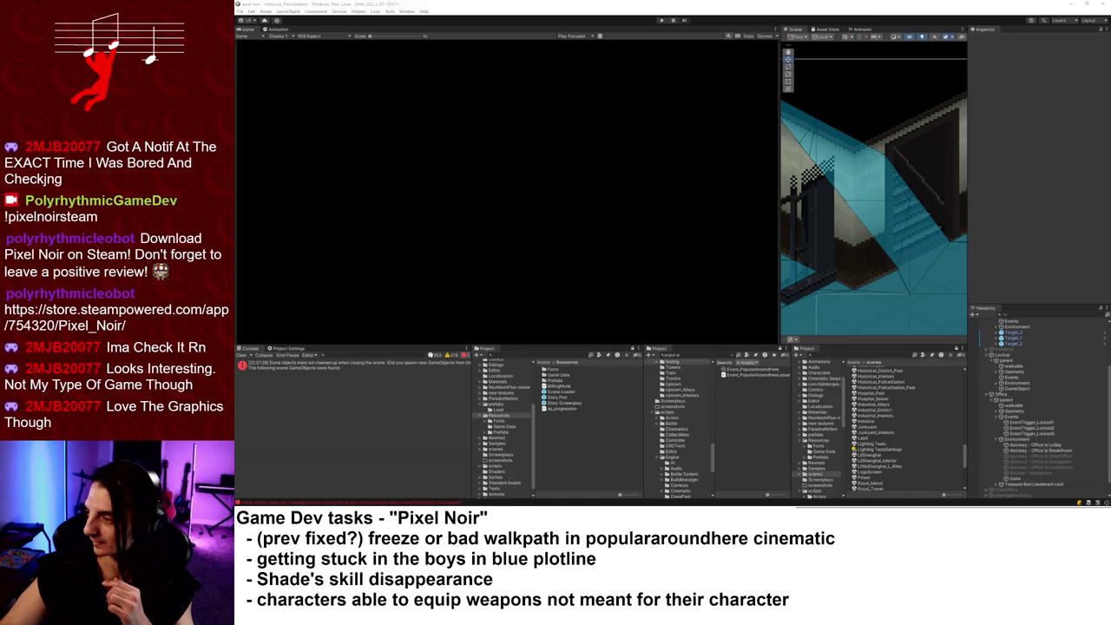
pyautogui.hotkey('alt', 'Tab')
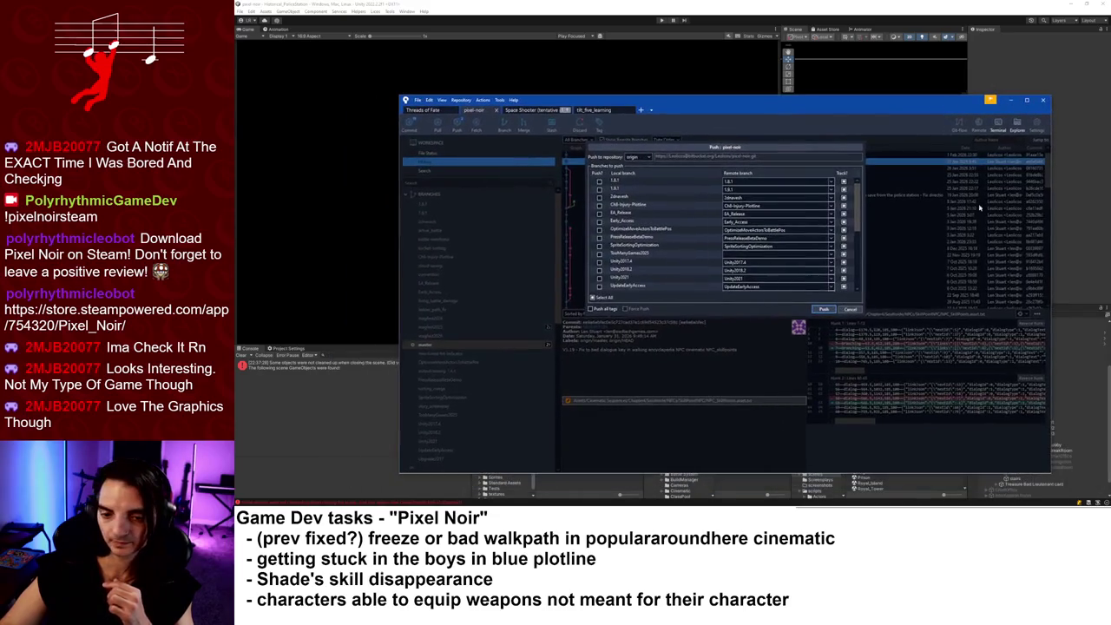
pyautogui.click(856, 311)
pyautogui.click(1011, 101)
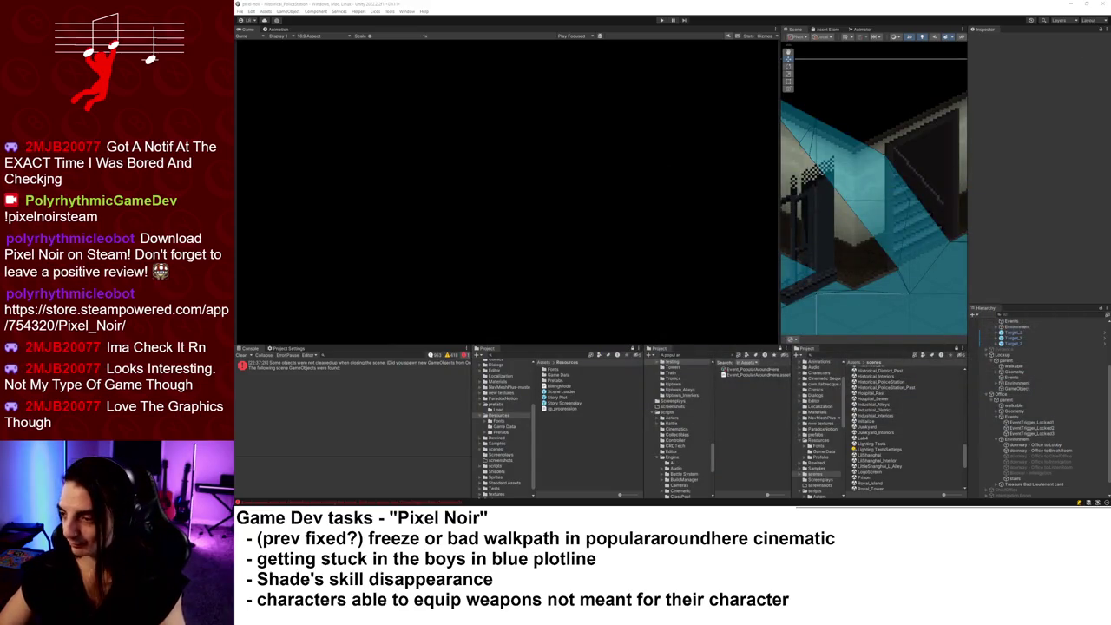
pyautogui.hotkey('alt', 'Tab')
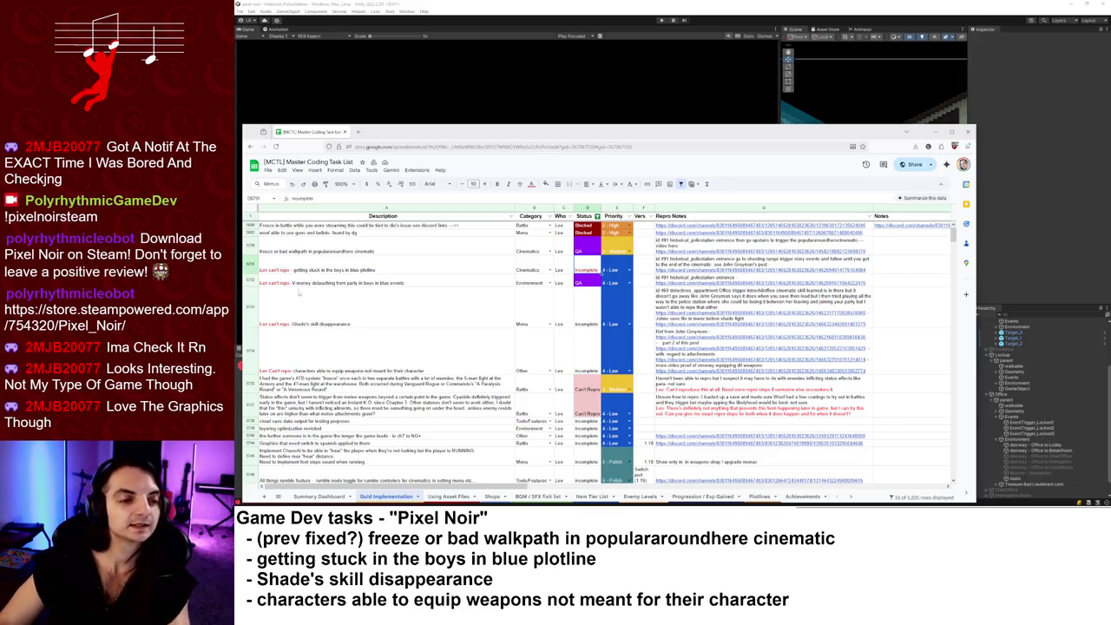
# - Look over the Master Coding Task List rows, then minimize Chrome to return to Unity
pyautogui.moveTo(749, 291)
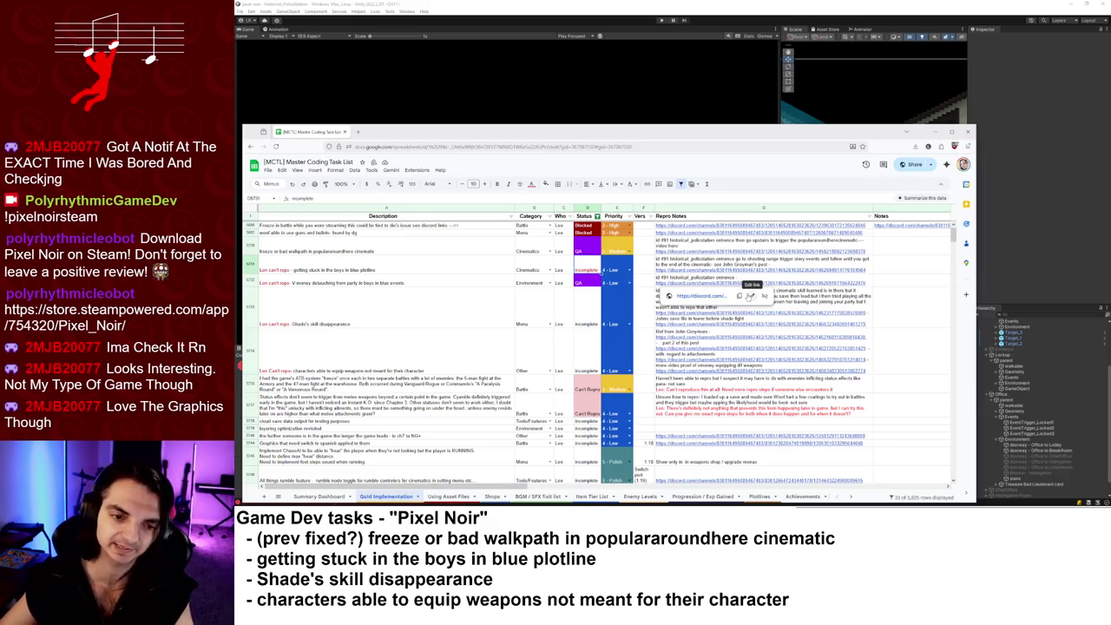
pyautogui.click(719, 10)
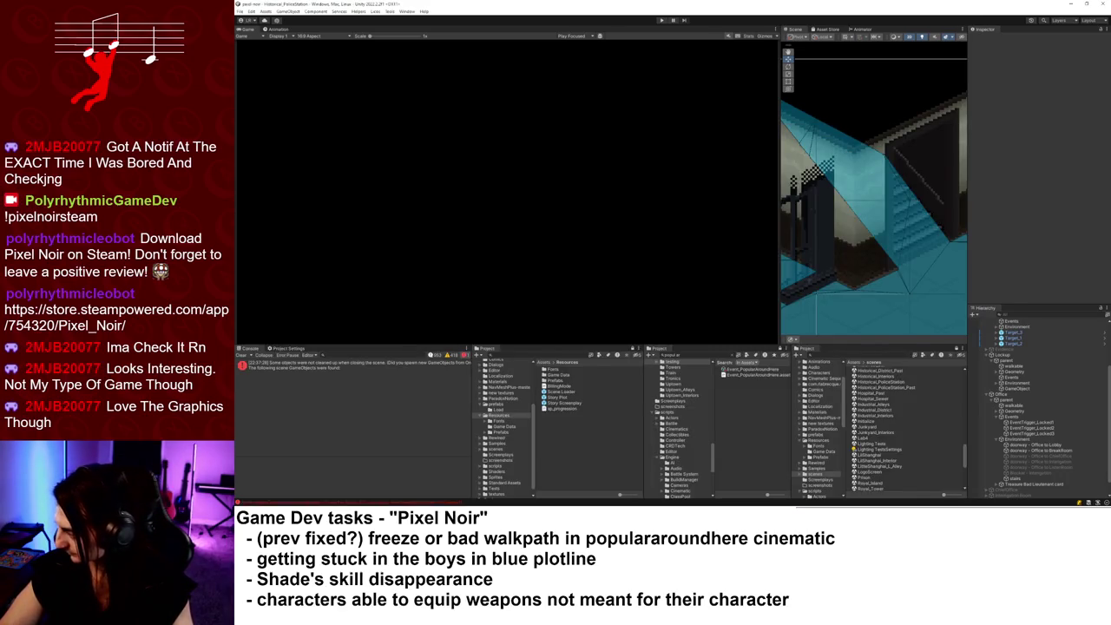
# - Run a fresh playtest up to the Detective's "one guy is putting up a fight" cell-corridor cinematic
pyautogui.click(661, 20)
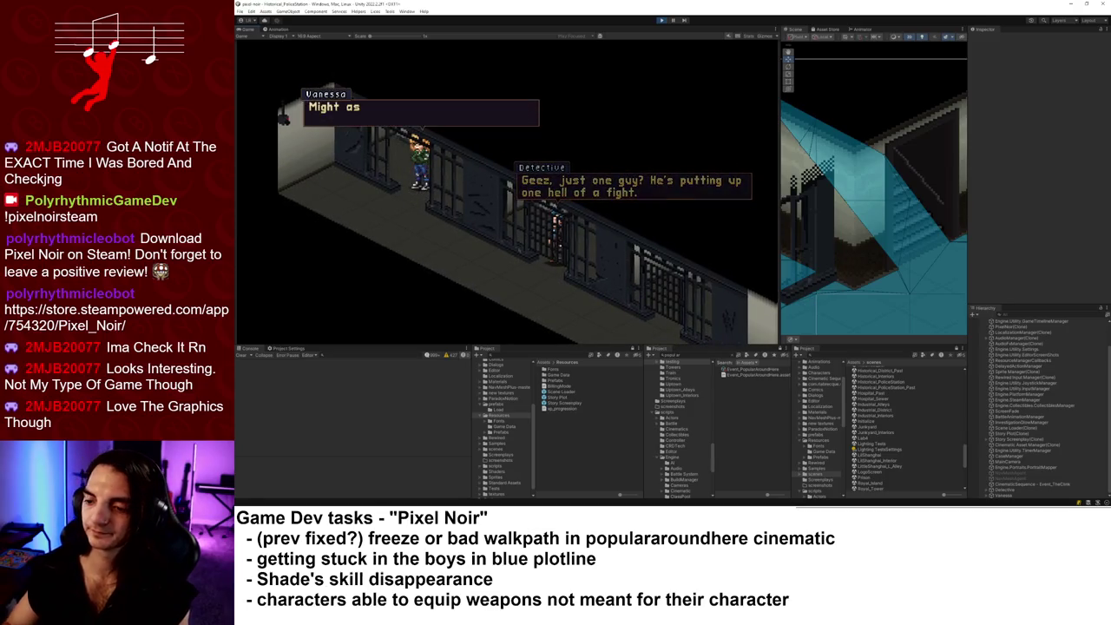
pyautogui.hotkey('alt', 'Tab')
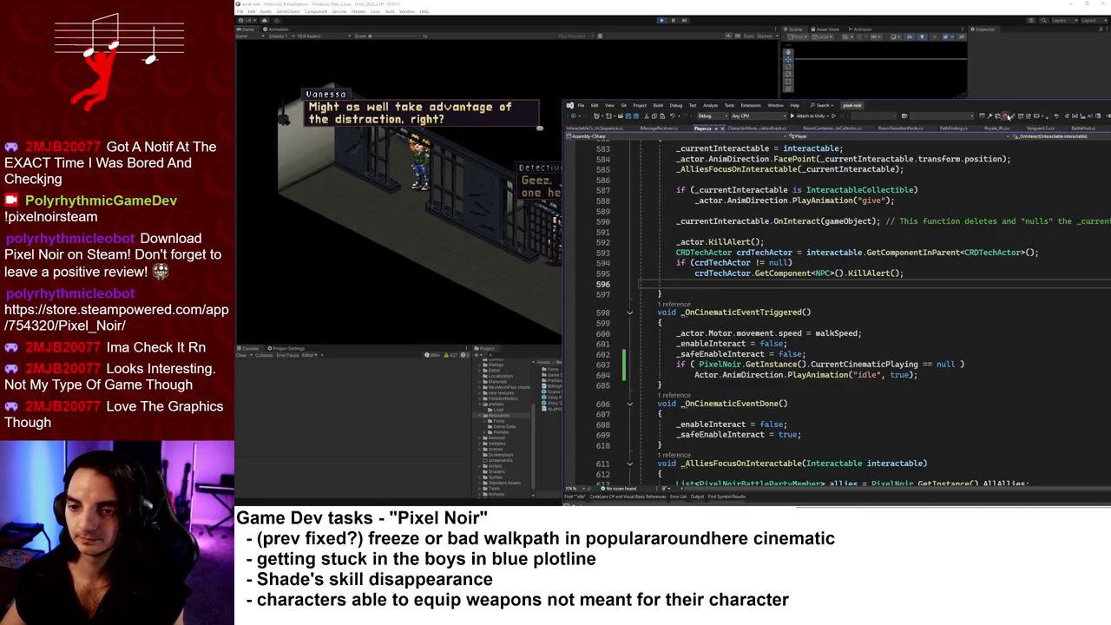
pyautogui.moveTo(1005, 114); pyautogui.dragTo(867, 104)
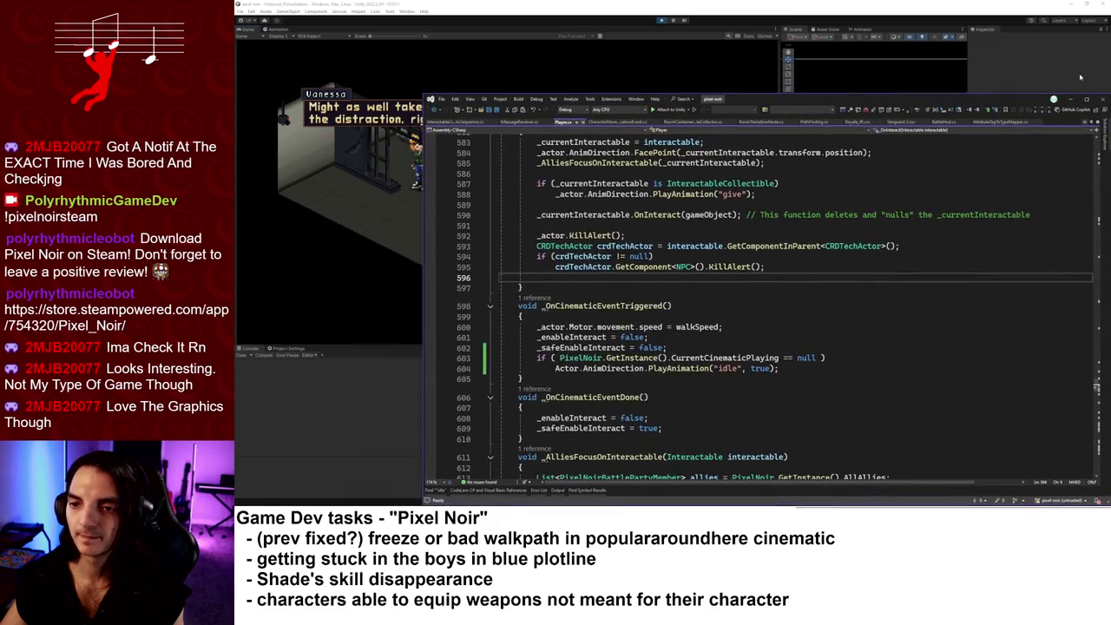
pyautogui.click(1081, 78)
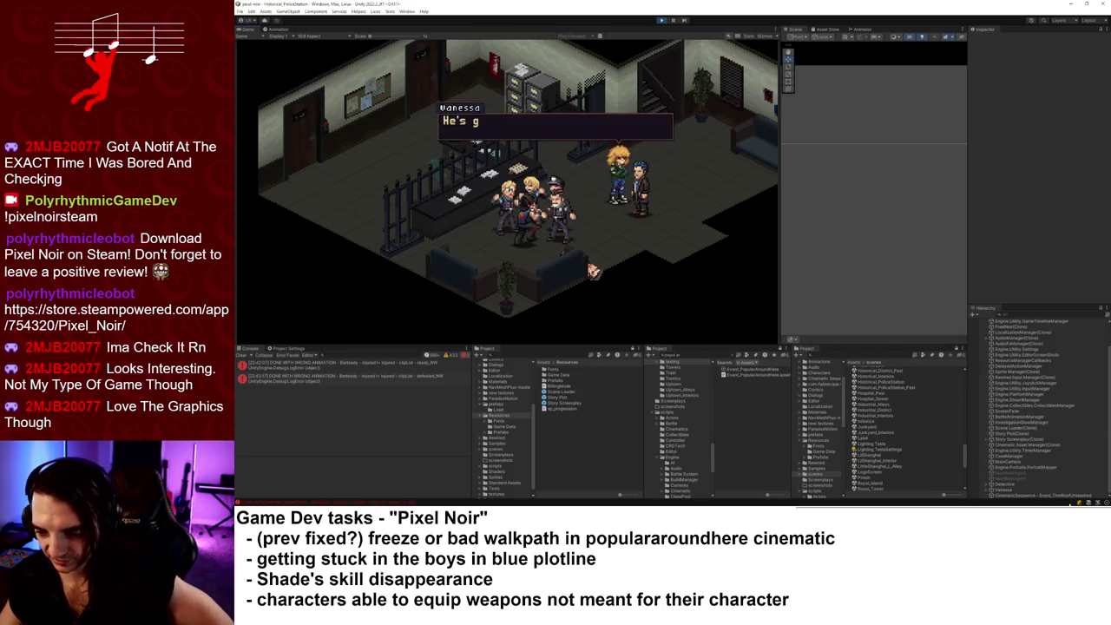
pyautogui.click(1075, 496)
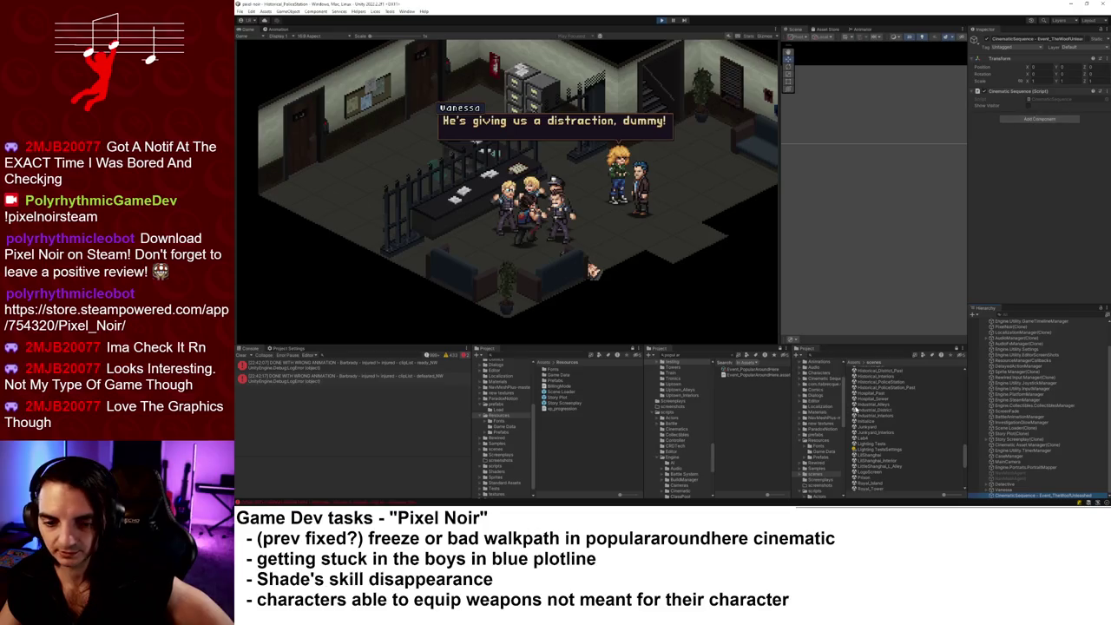
# - Open Event_TheWolfUnleashed from the Project search results in the cinematic editor
pyautogui.click(716, 353)
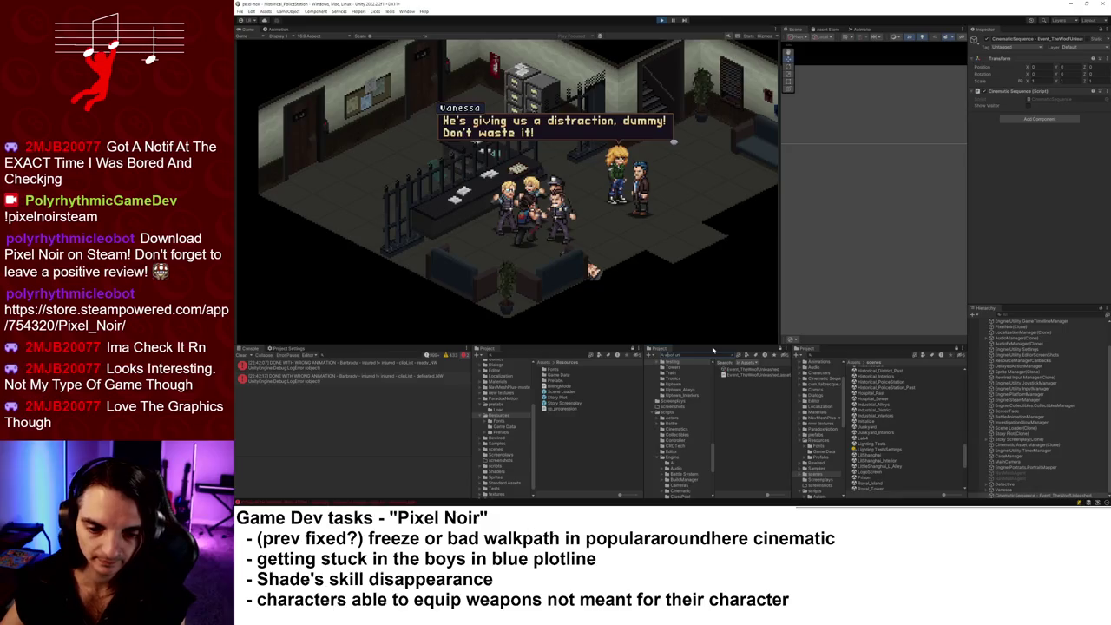
pyautogui.doubleClick(751, 368)
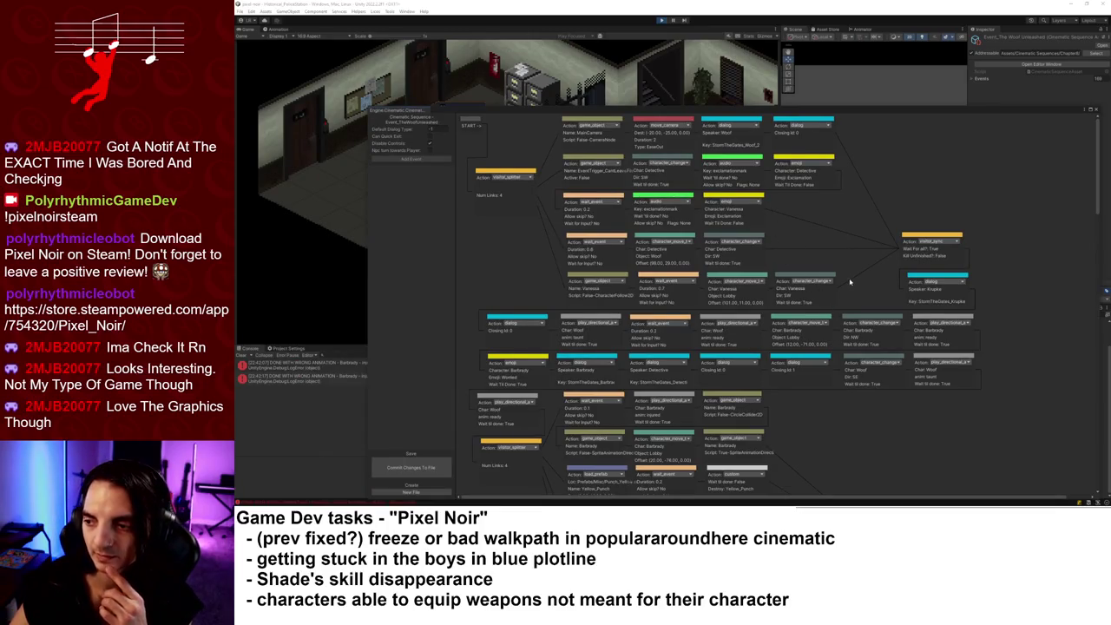
pyautogui.scroll(-1, 848, 282)
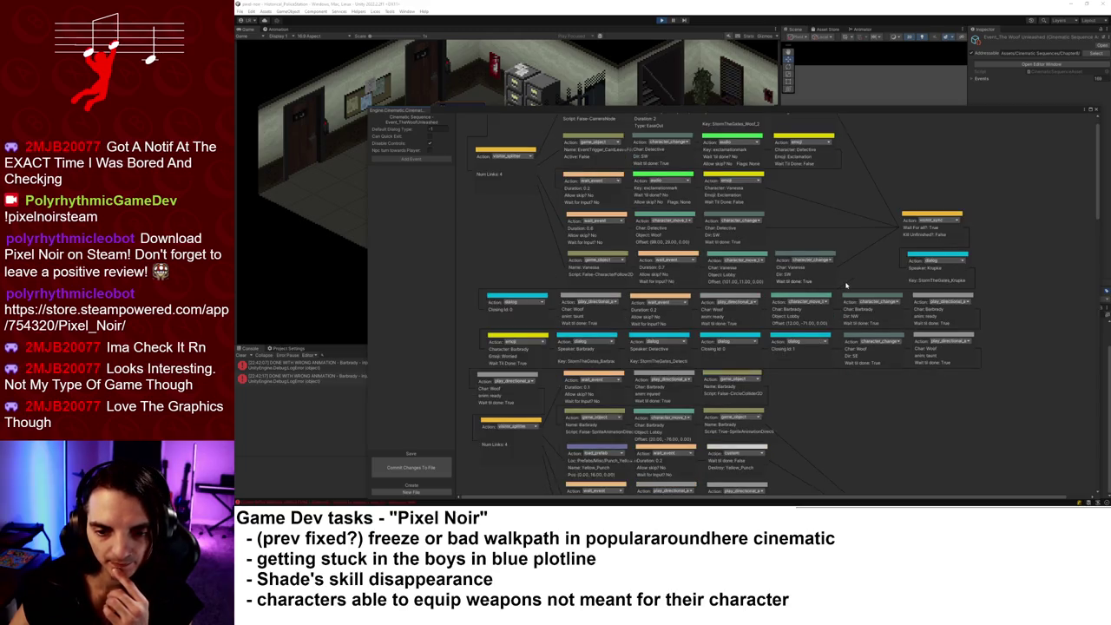
pyautogui.scroll(1, 838, 307)
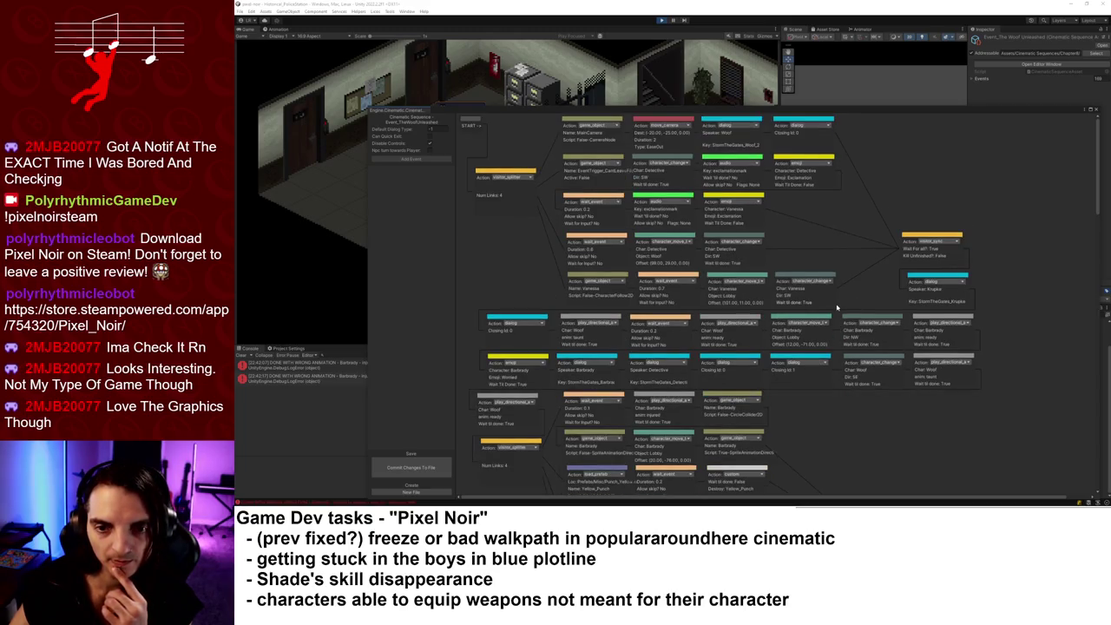
pyautogui.scroll(-2, 830, 304)
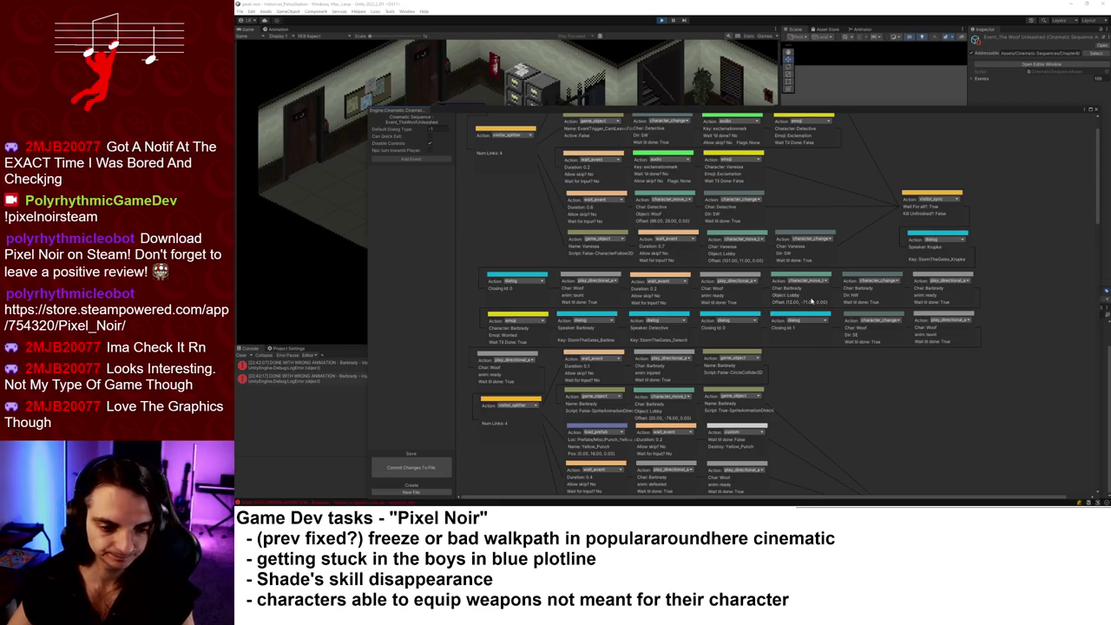
# - Scroll through the remaining Woof Unleashed action nodes, then close the cinematic editor
pyautogui.scroll(-1, 812, 301)
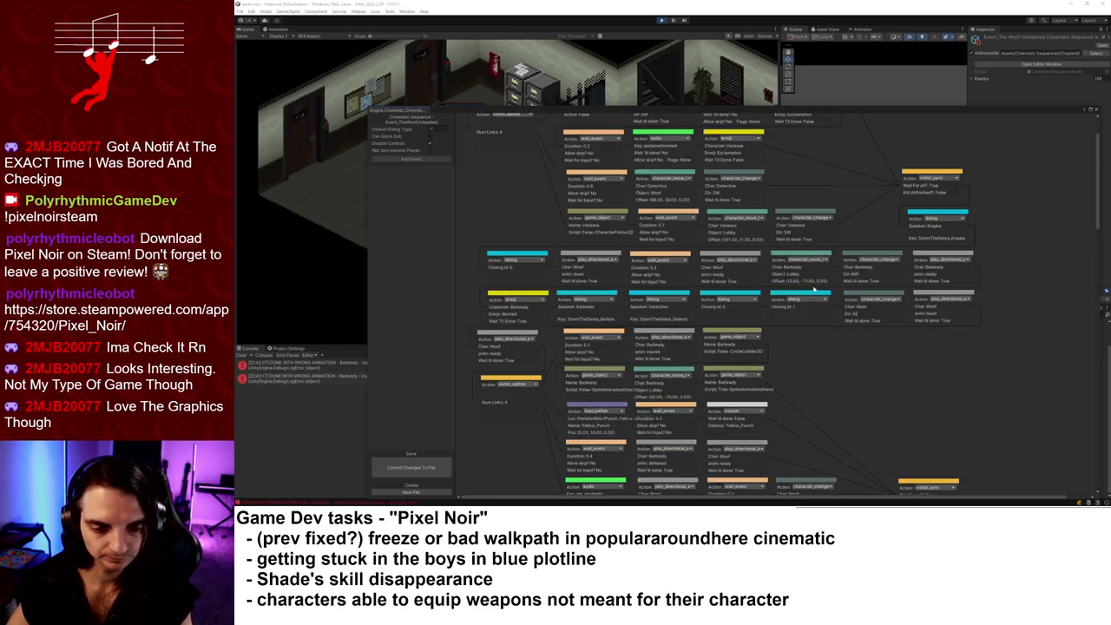
pyautogui.scroll(-1, 809, 293)
pyautogui.scroll(-1, 806, 294)
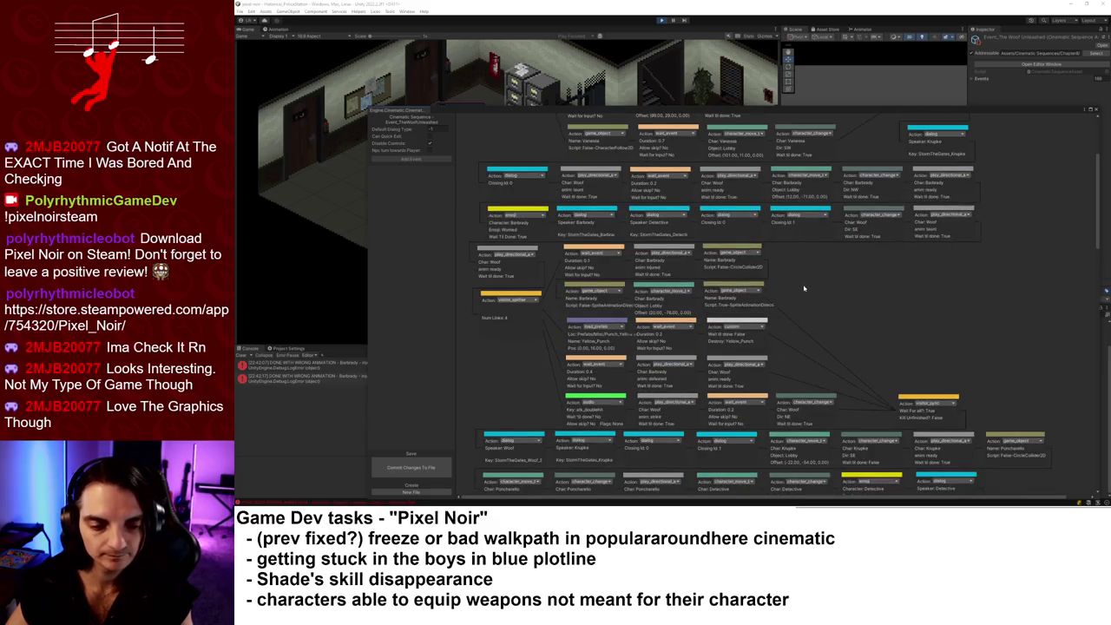
pyautogui.scroll(-2, 798, 295)
pyautogui.scroll(-3, 792, 299)
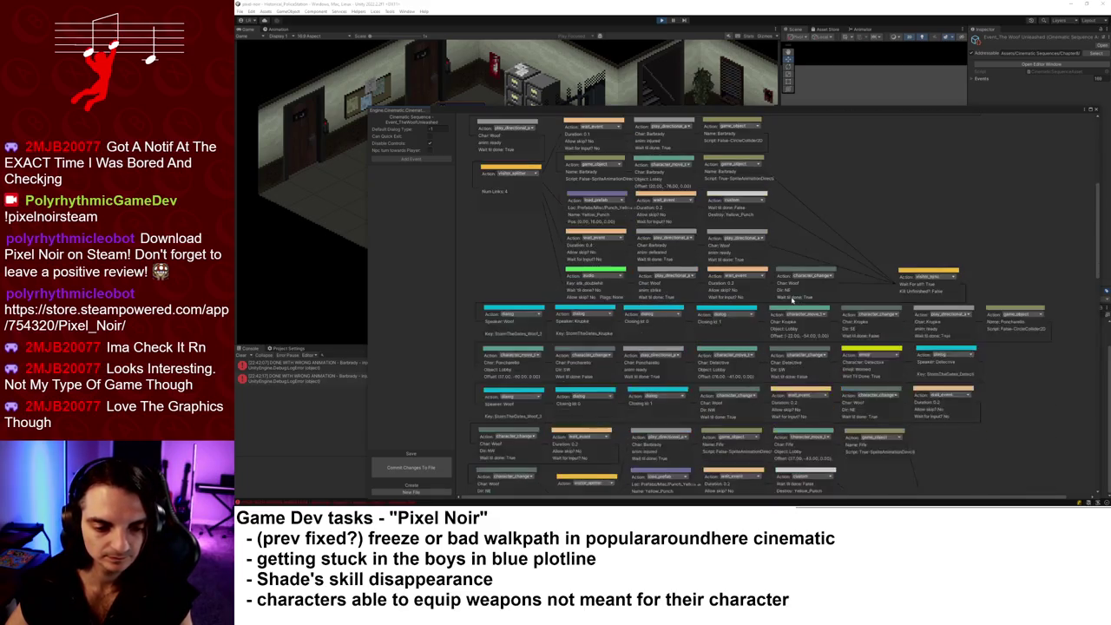
pyautogui.scroll(-1, 793, 297)
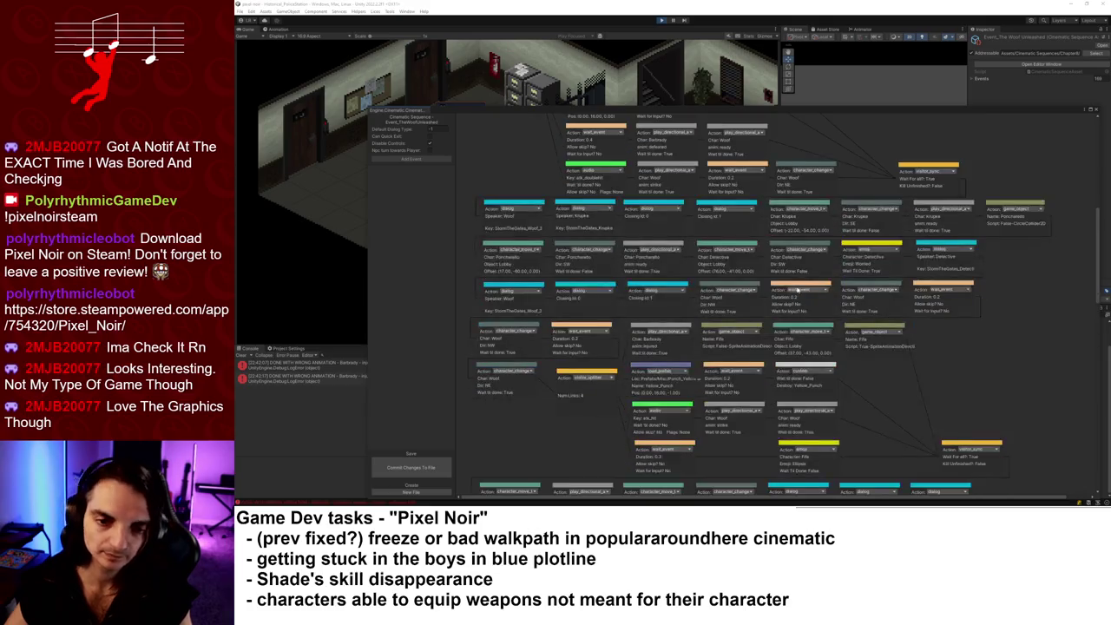
pyautogui.scroll(4, 795, 294)
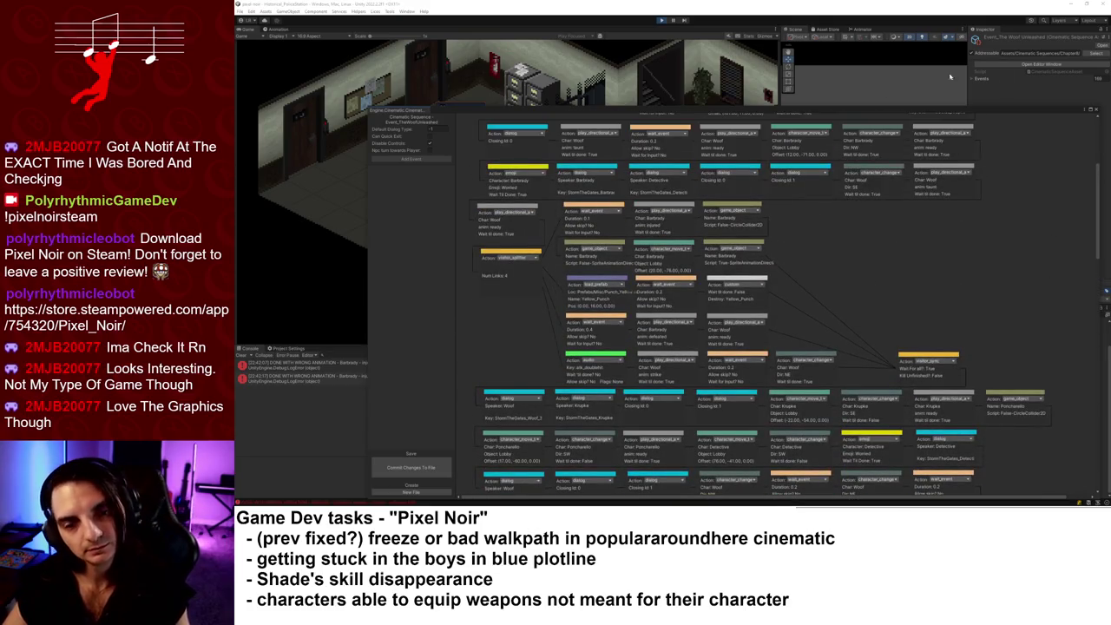
pyautogui.click(1095, 109)
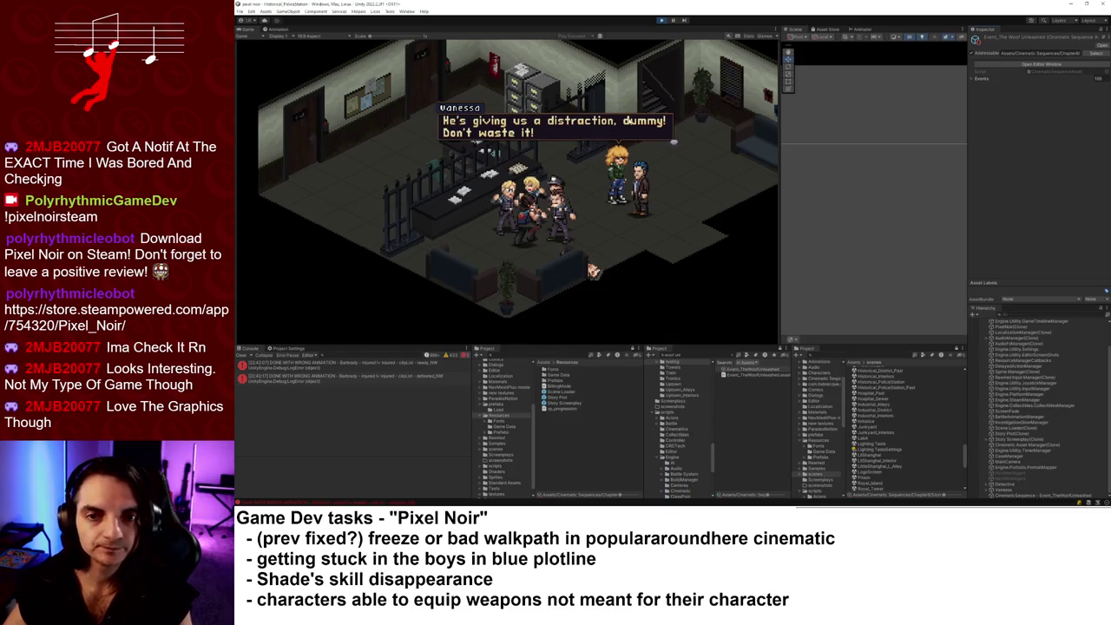
# - Select Miller in the lobby and view its stats and Animator state graph
pyautogui.scroll(5, 855, 137)
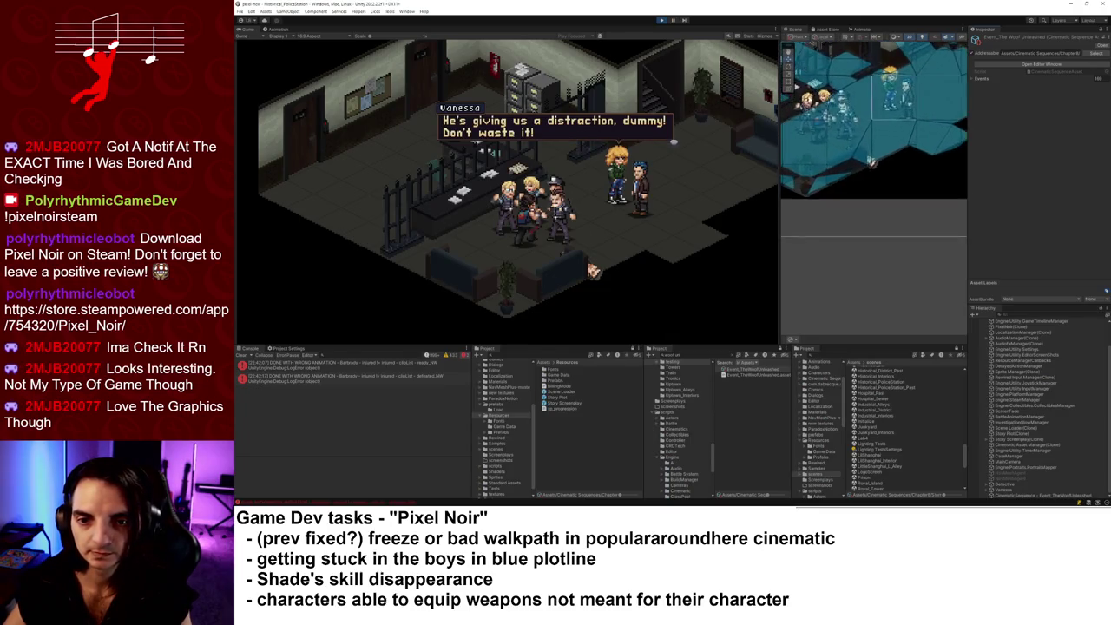
pyautogui.click(912, 202)
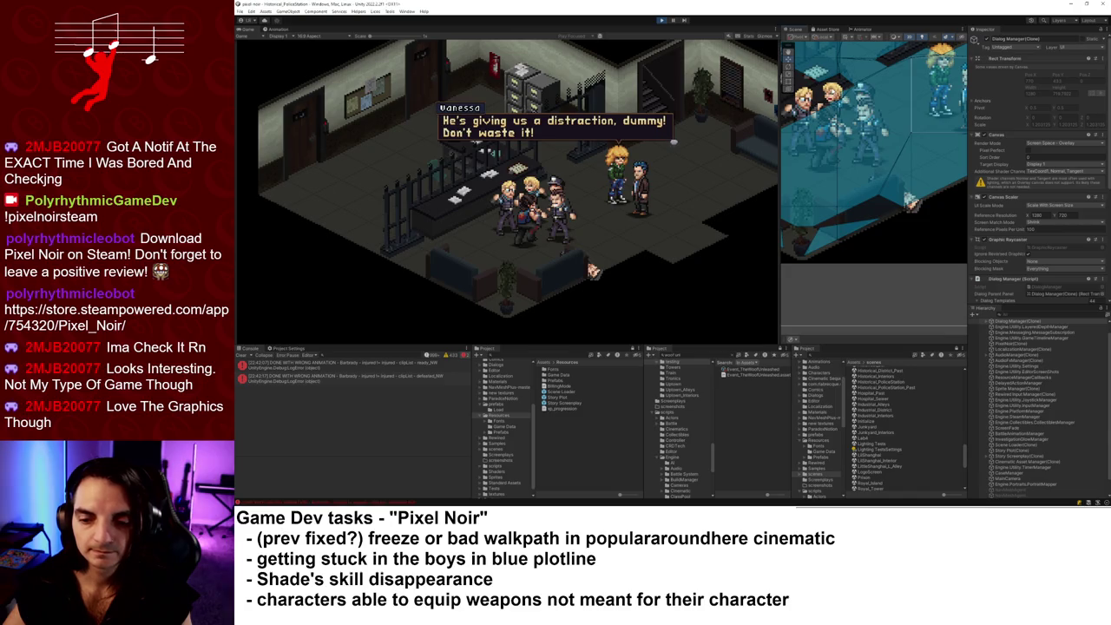
pyautogui.click(832, 131)
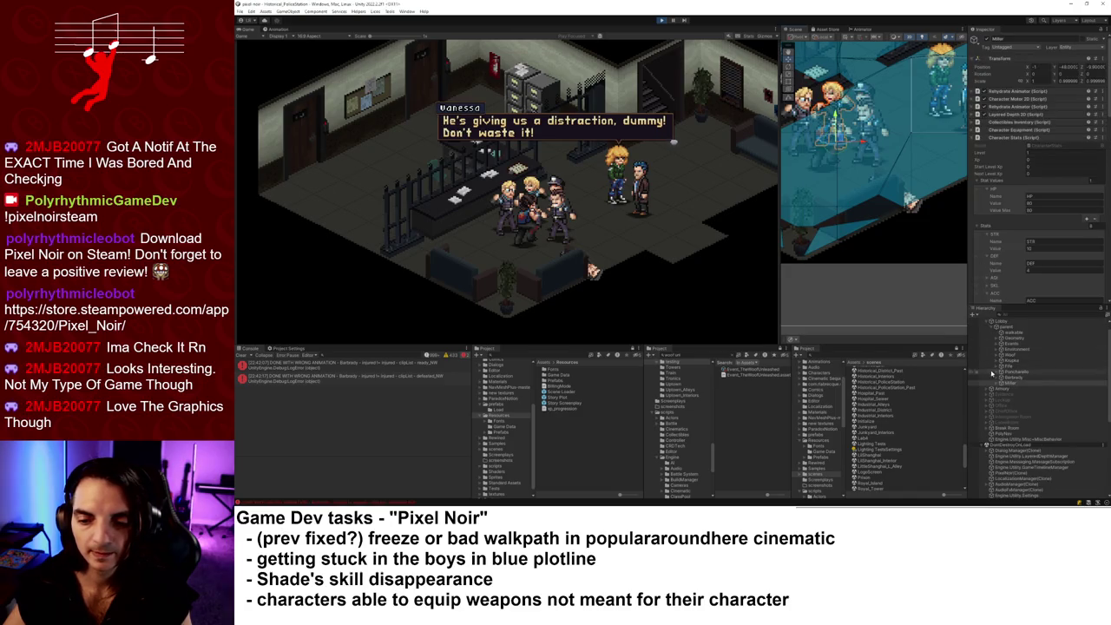
pyautogui.click(861, 29)
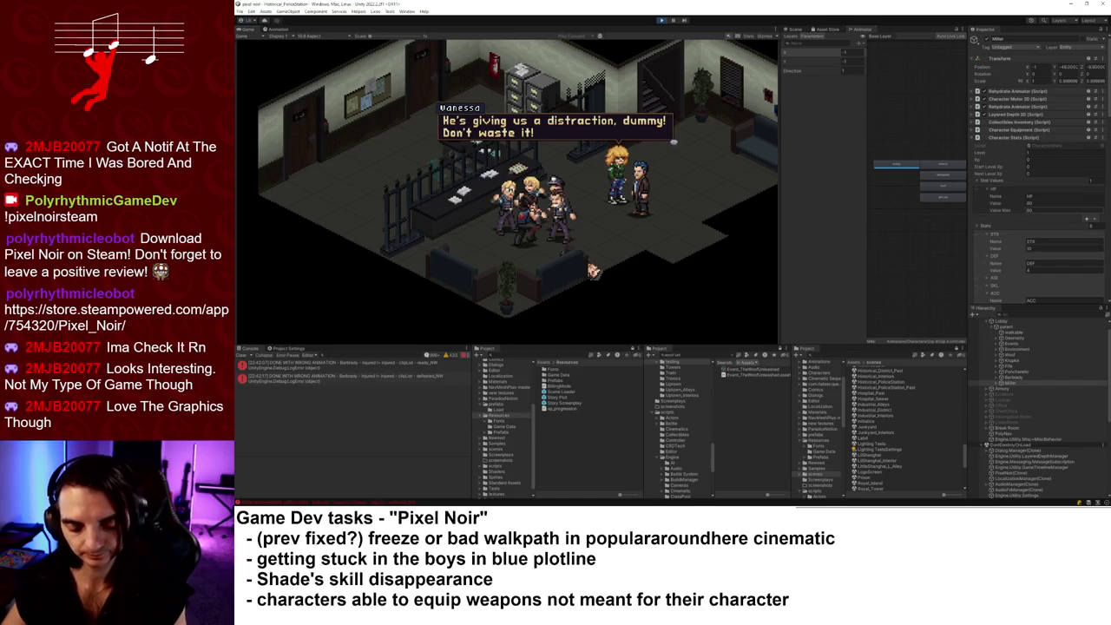
# - Pick a police character and step through Fife, Woof, Miller and Barbrady's animator states
pyautogui.click(794, 28)
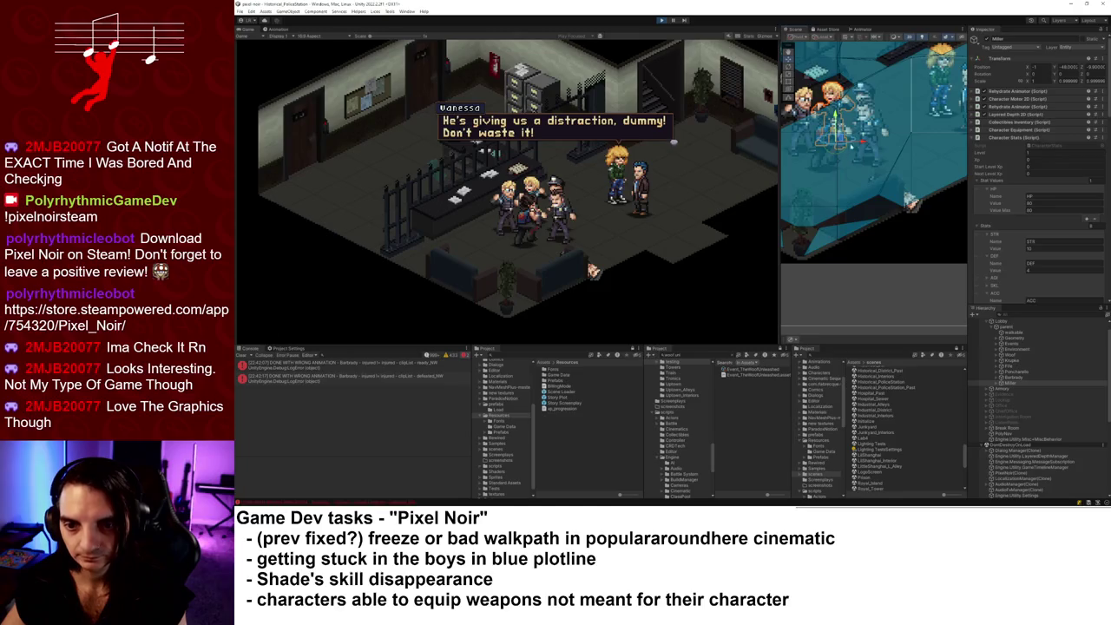
pyautogui.click(838, 117)
pyautogui.click(864, 135)
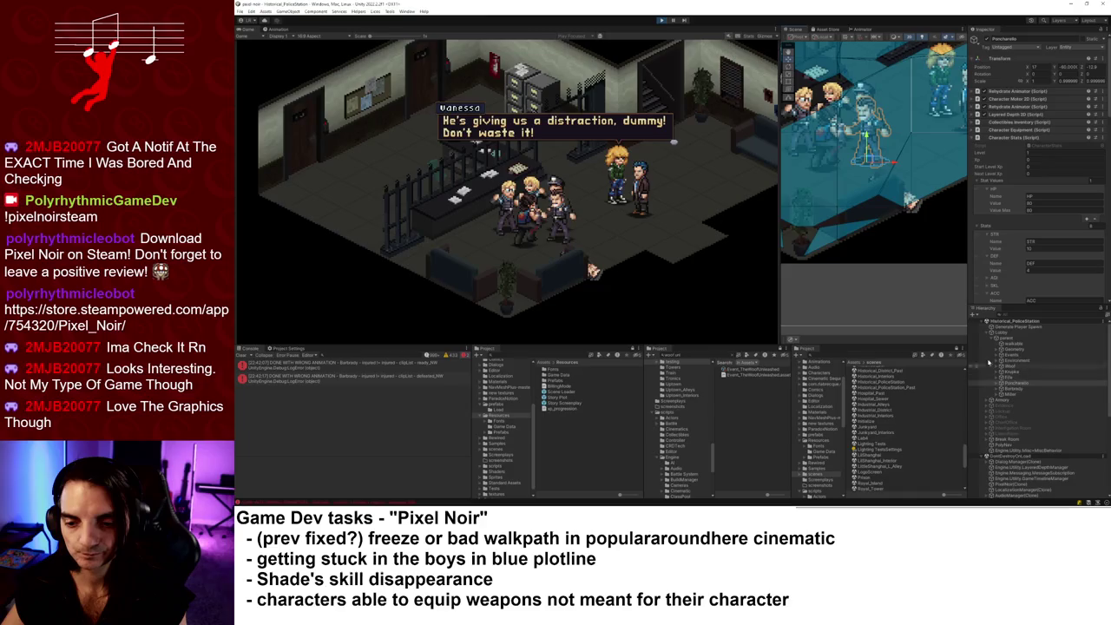
pyautogui.click(864, 30)
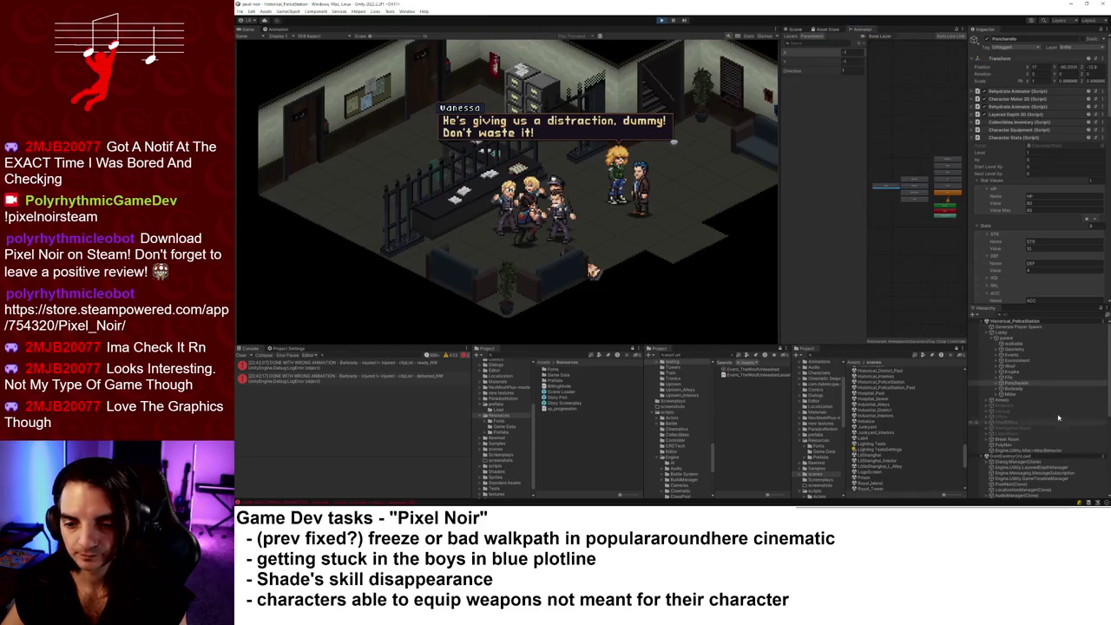
pyautogui.press('Up')
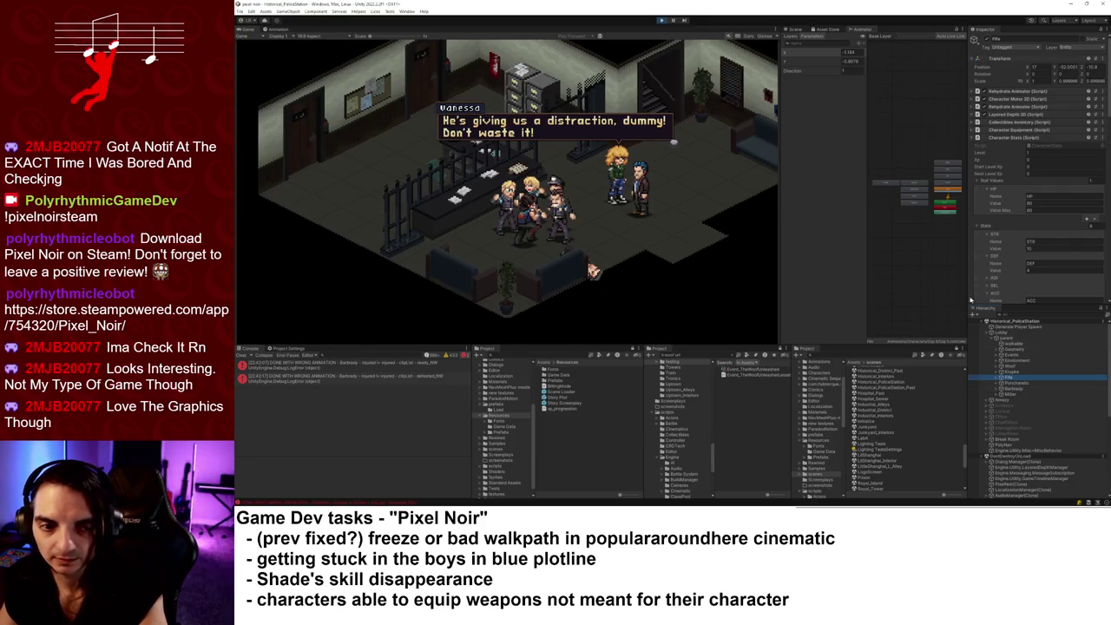
pyautogui.scroll(3, 936, 195)
pyautogui.press('Up')
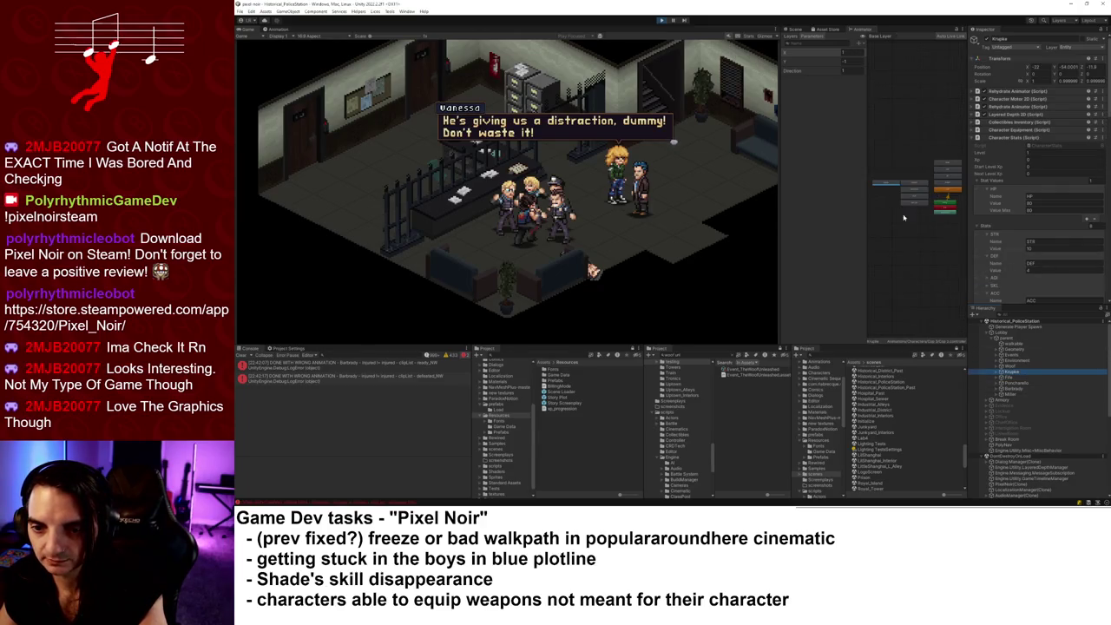
pyautogui.press('Up')
pyautogui.scroll(3, 946, 270)
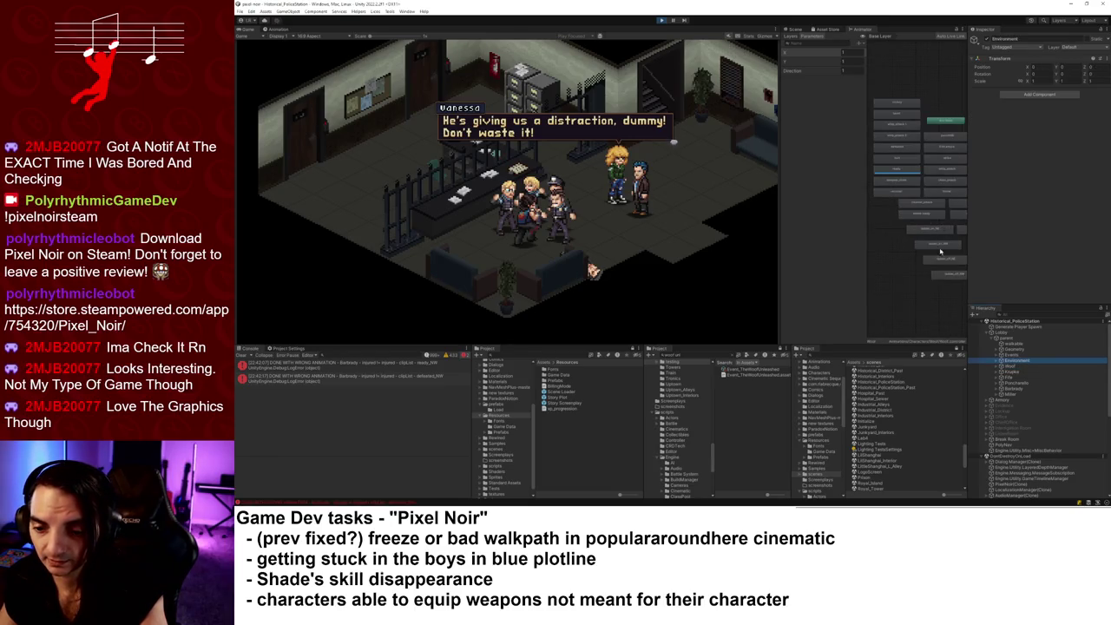
pyautogui.press('Down')
pyautogui.press('Down')
pyautogui.press('Down')
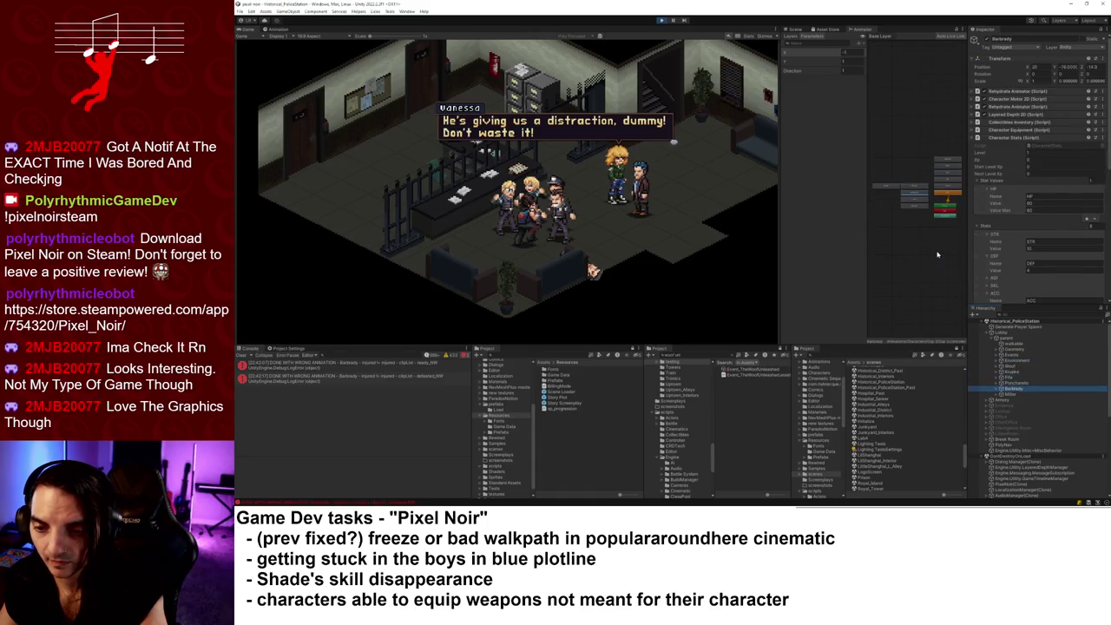
pyautogui.press('Up')
pyautogui.scroll(3, 912, 213)
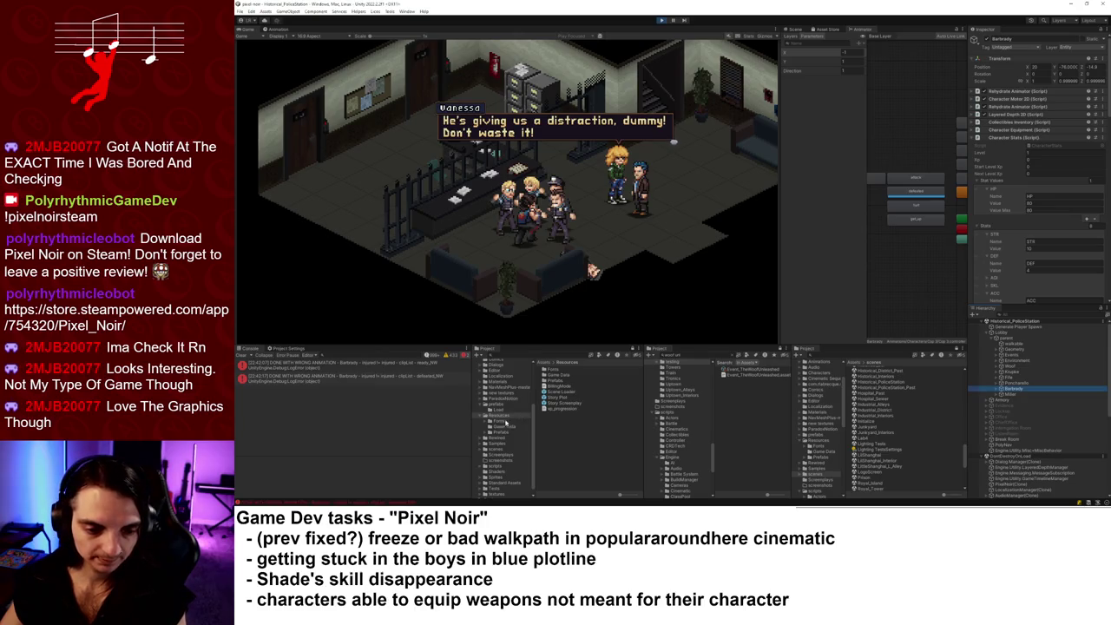
# - Open the Story Plot asset from Game Data and drill into Chapter 8's Boys in Blue plotline
pyautogui.click(504, 426)
pyautogui.click(560, 392)
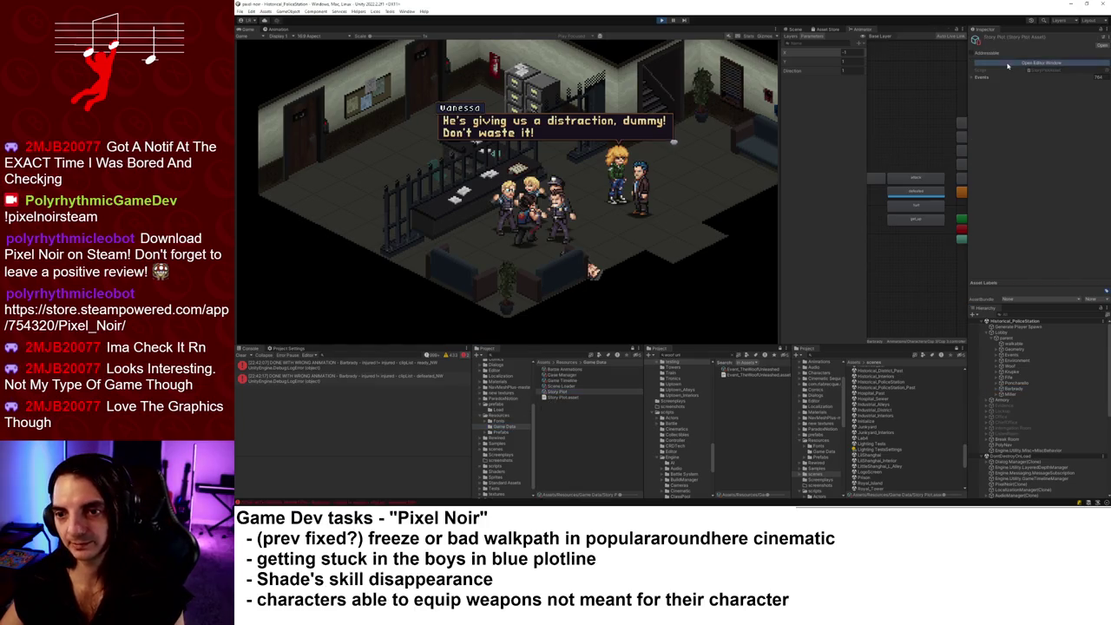
pyautogui.click(1003, 63)
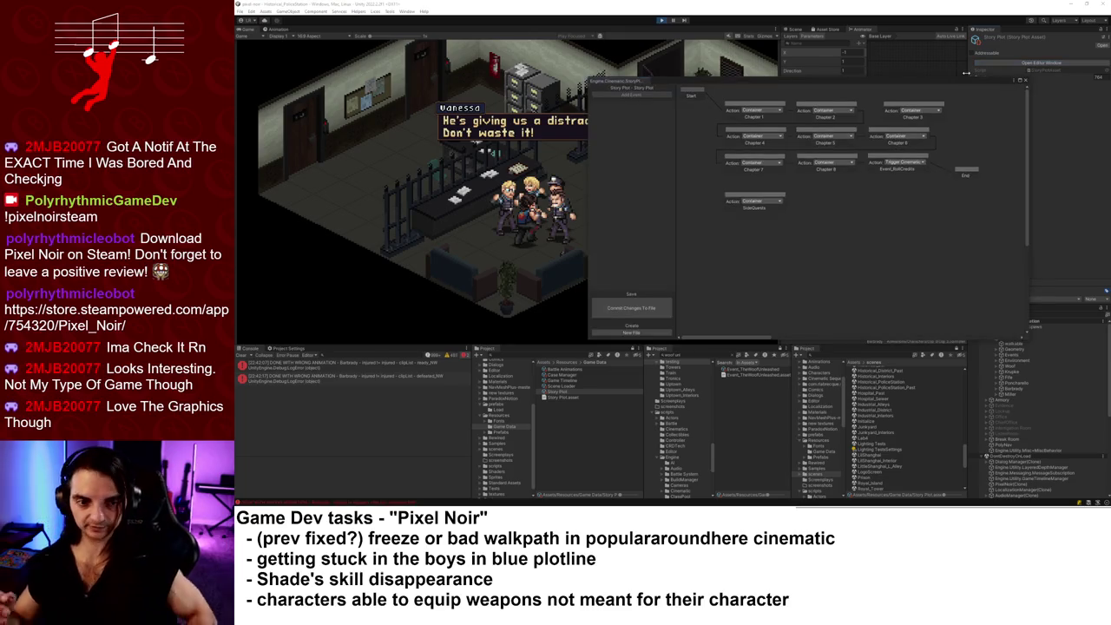
pyautogui.doubleClick(810, 159)
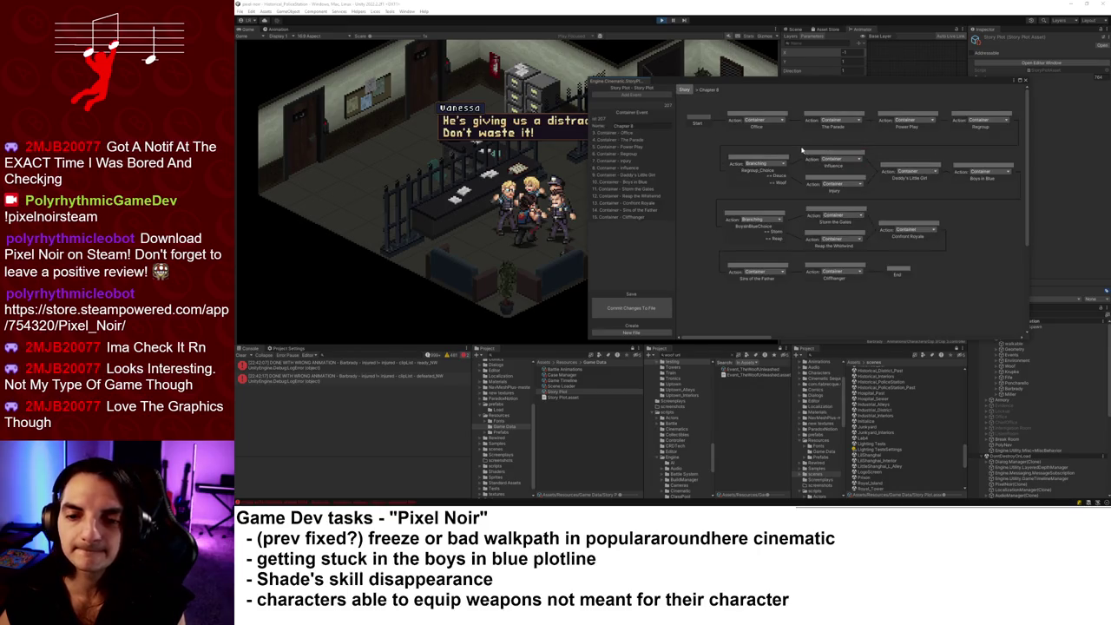
pyautogui.doubleClick(968, 166)
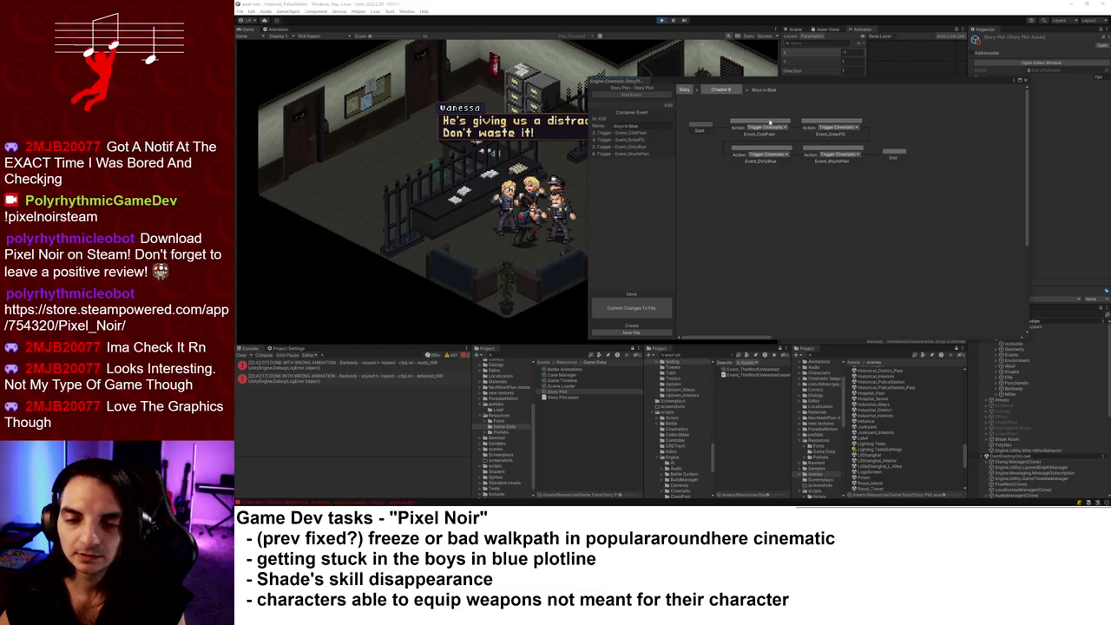
# - Inspect the Event_WoofsPlan trigger, glance at Confront Royale, then return to Boys in Blue
pyautogui.click(810, 149)
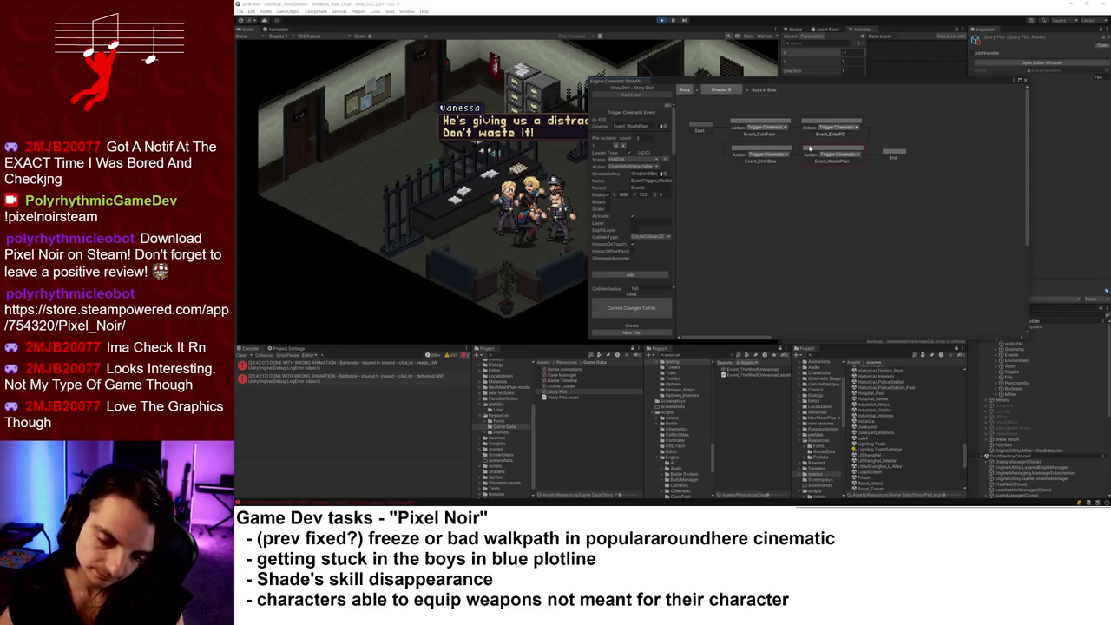
pyautogui.scroll(-5, 1044, 430)
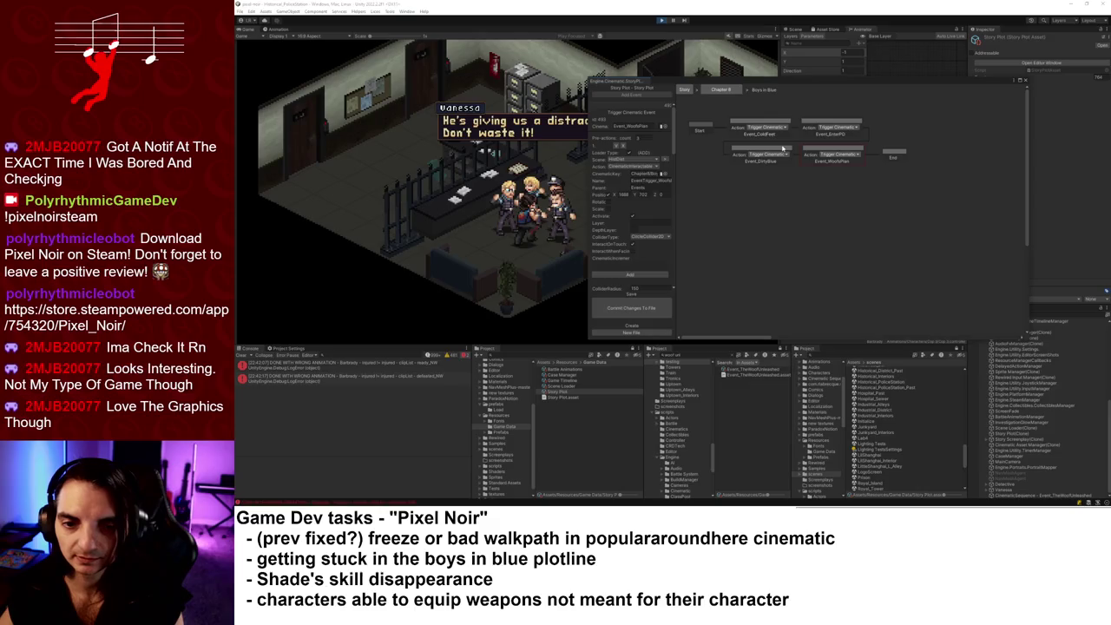
pyautogui.click(720, 89)
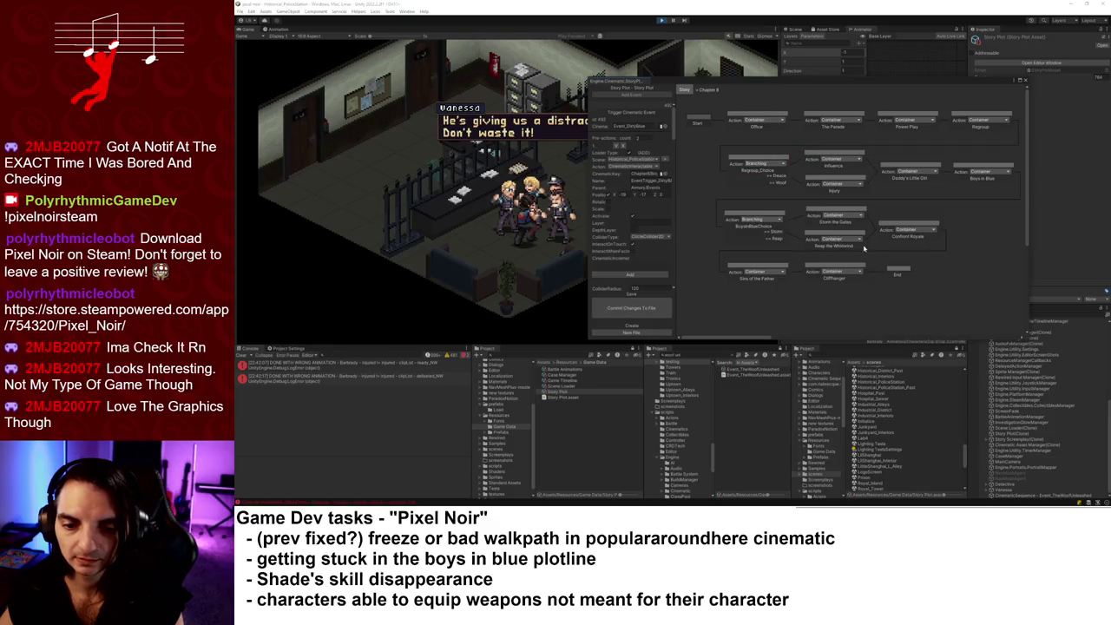
pyautogui.doubleClick(881, 225)
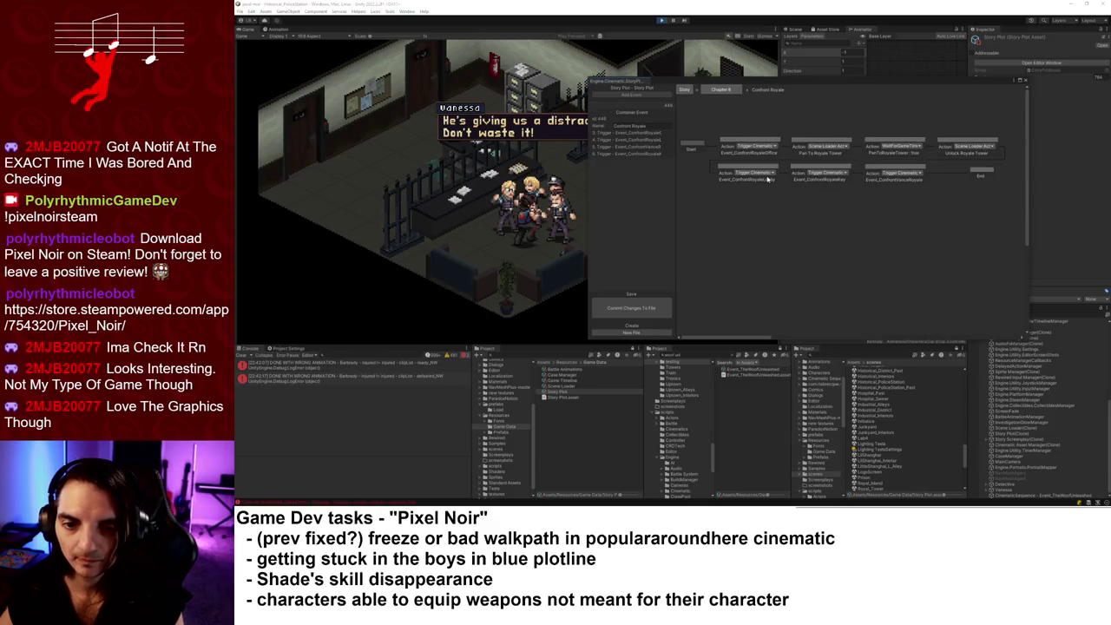
pyautogui.click(731, 91)
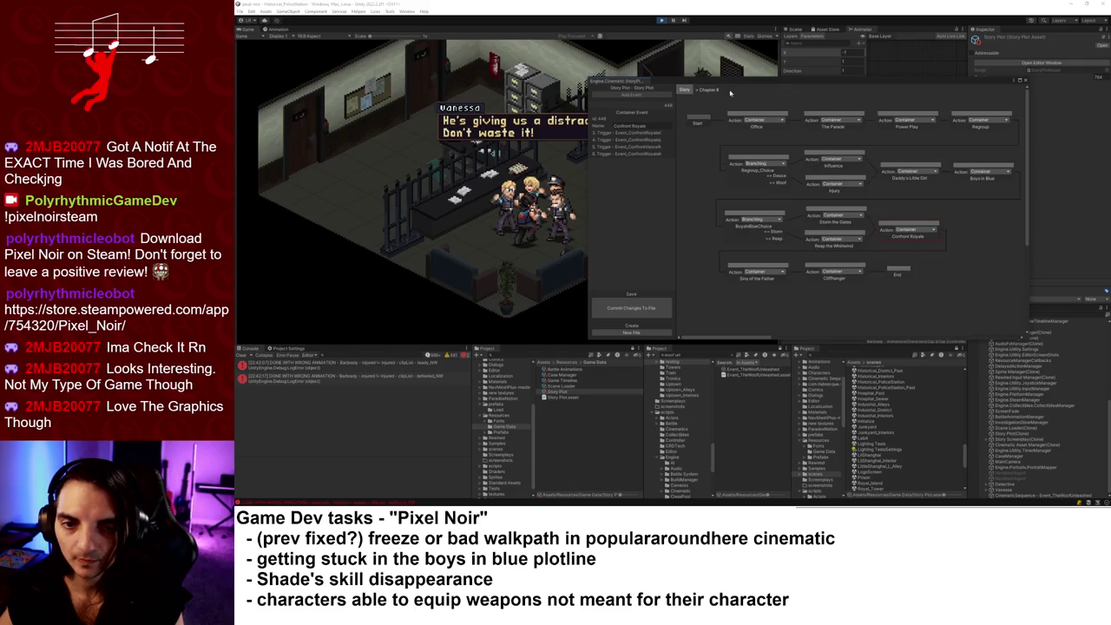
pyautogui.doubleClick(964, 167)
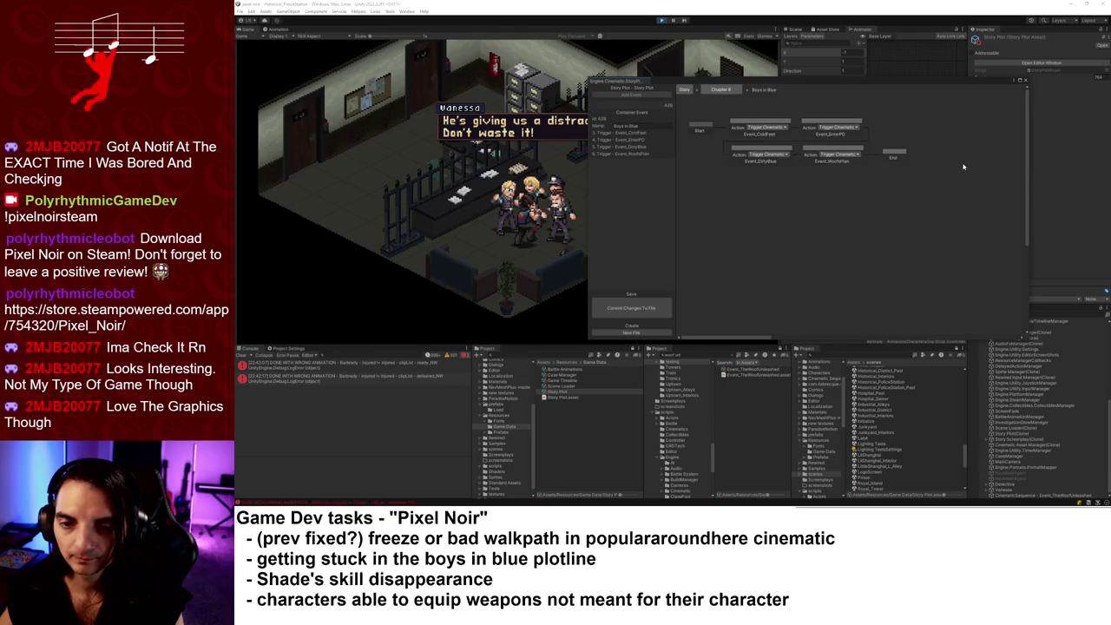
# - Inspect the Event_DirtyBlue cinematic trigger, scrolling through its Trigger Cinematic Event settings
pyautogui.click(772, 150)
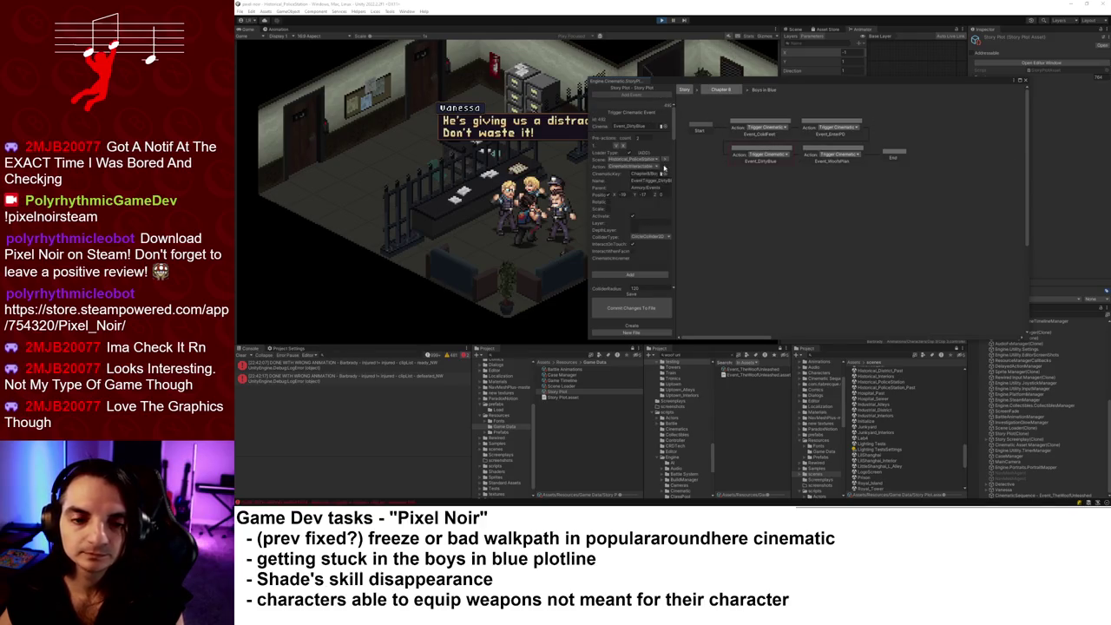
pyautogui.moveTo(673, 127)
pyautogui.mouseDown()
pyautogui.moveTo(676, 252)
pyautogui.moveTo(673, 228)
pyautogui.mouseUp()
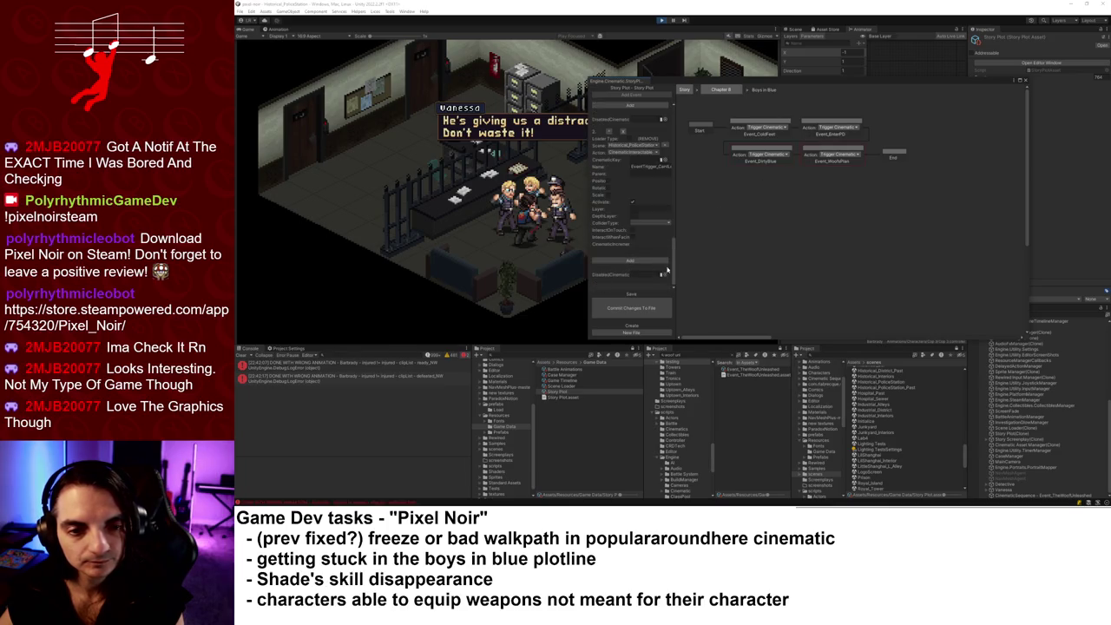
pyautogui.moveTo(674, 252); pyautogui.dragTo(670, 180)
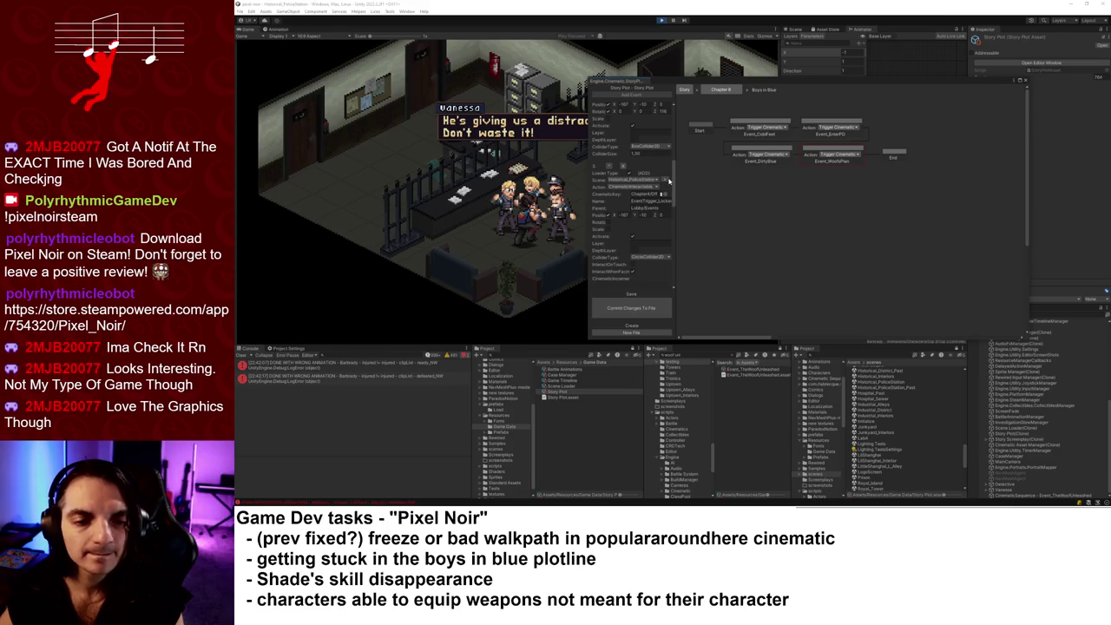
pyautogui.moveTo(669, 179)
pyautogui.mouseDown()
pyautogui.moveTo(677, 202)
pyautogui.moveTo(674, 176)
pyautogui.mouseUp()
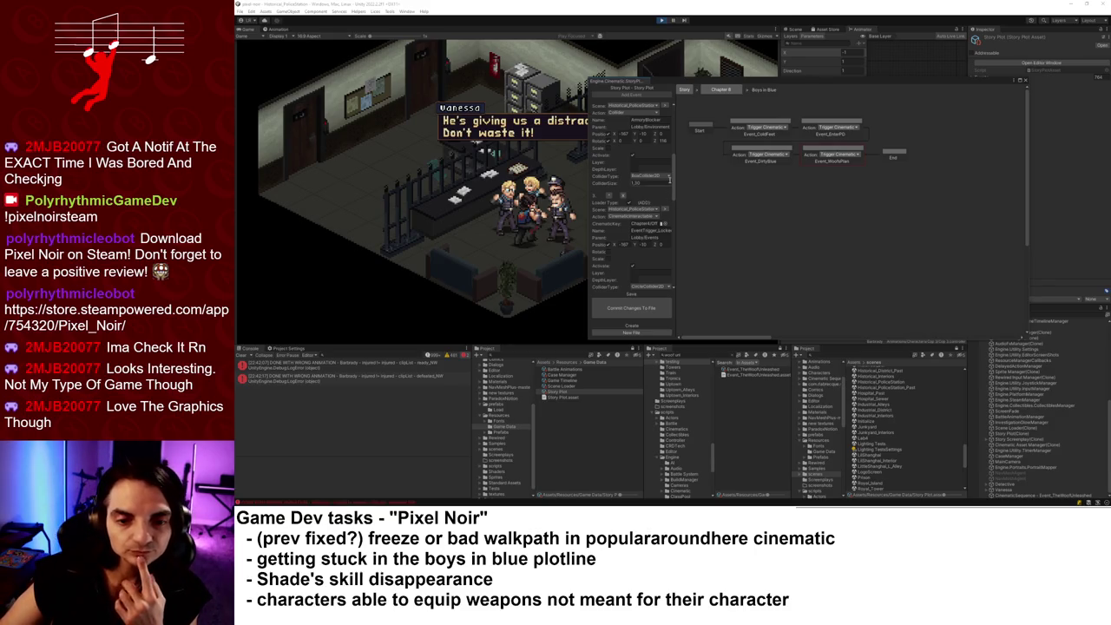
pyautogui.scroll(-3, 672, 202)
pyautogui.scroll(-5, 673, 226)
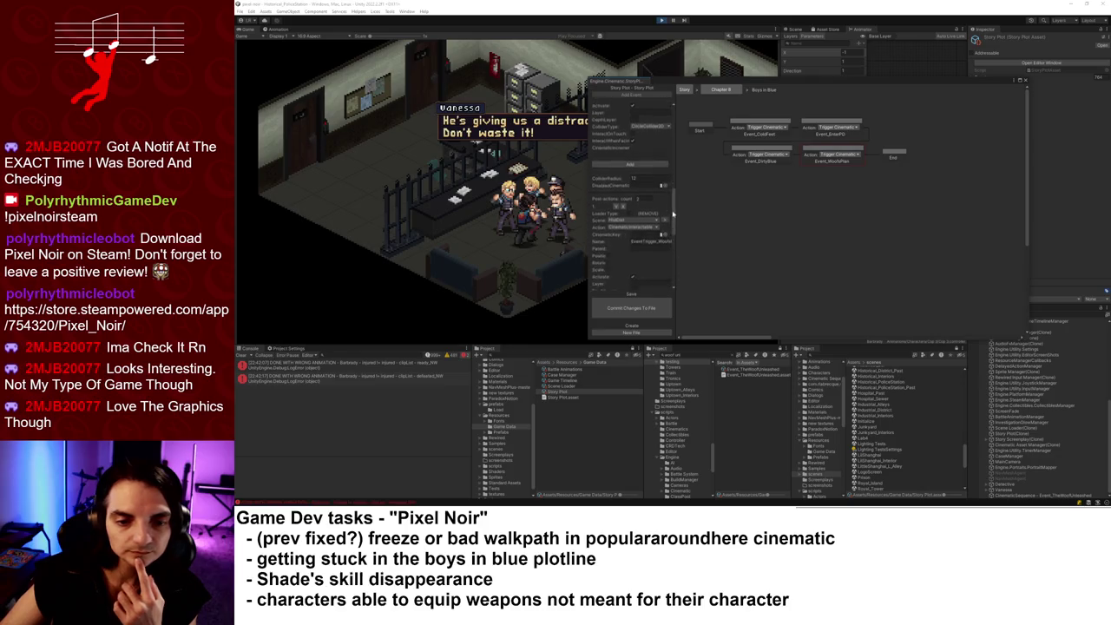
pyautogui.moveTo(675, 252); pyautogui.dragTo(677, 137)
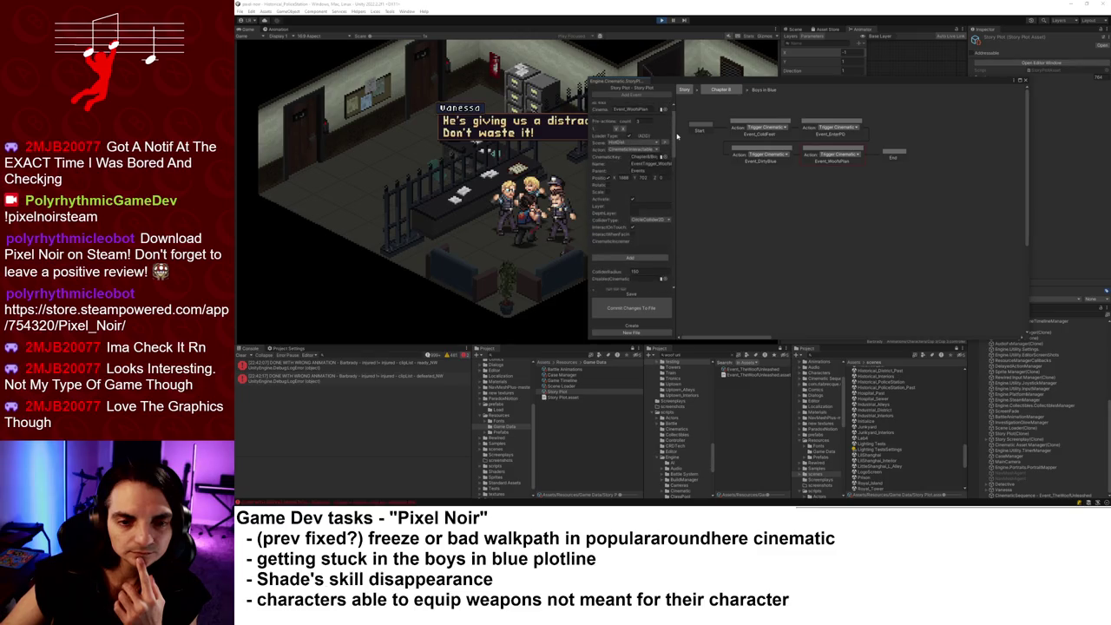
# - Recheck the Event_DirtyBlue trigger settings, then go back up to the Chapter 8 plot overview
pyautogui.click(782, 150)
pyautogui.scroll(-5, 676, 146)
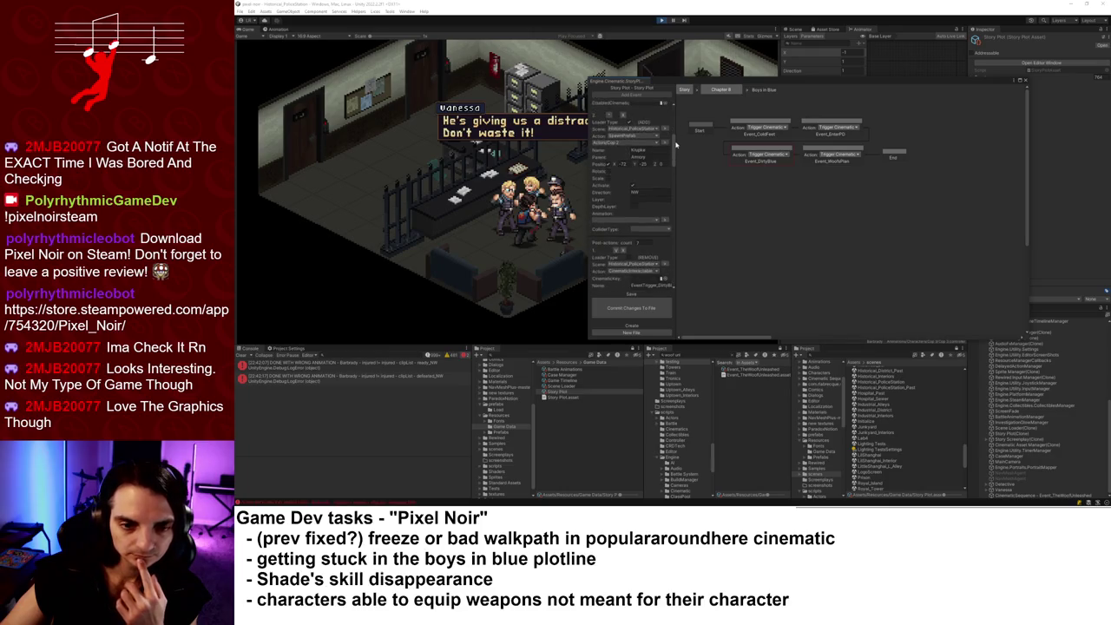
pyautogui.moveTo(676, 146); pyautogui.dragTo(673, 217)
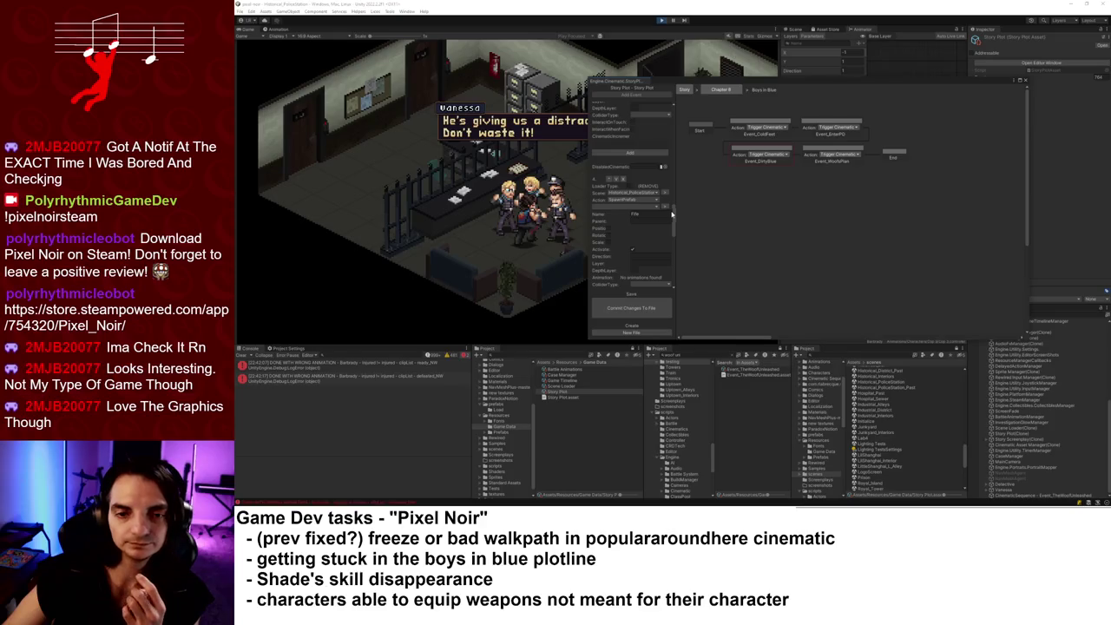
pyautogui.click(732, 89)
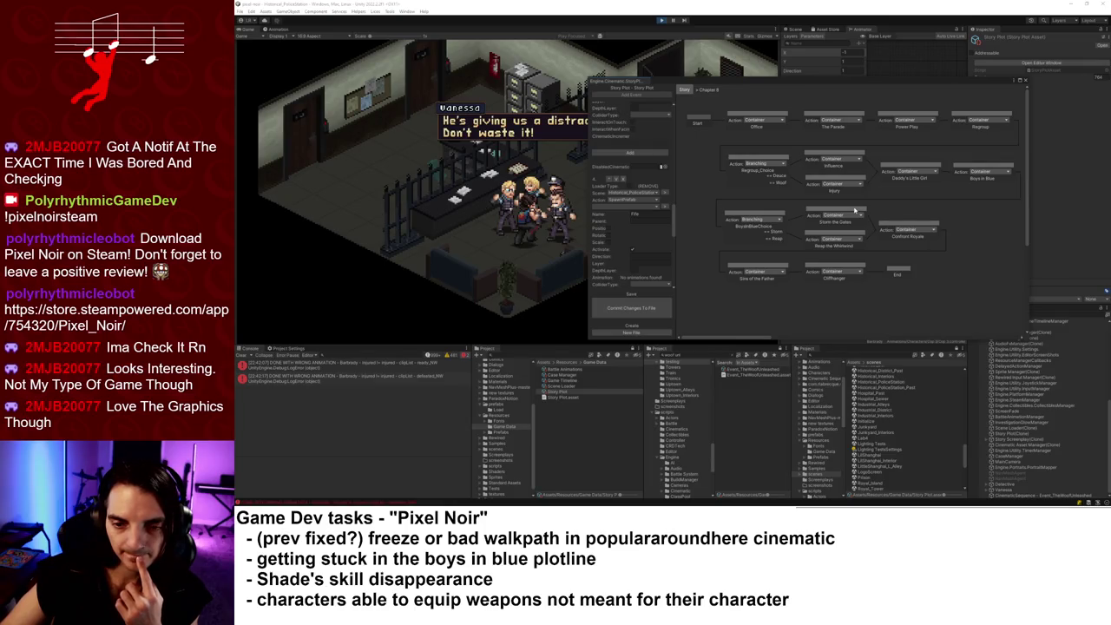
# - Open the Storm the Gates plot event and inspect its first Trigger Cinematic node
pyautogui.doubleClick(854, 209)
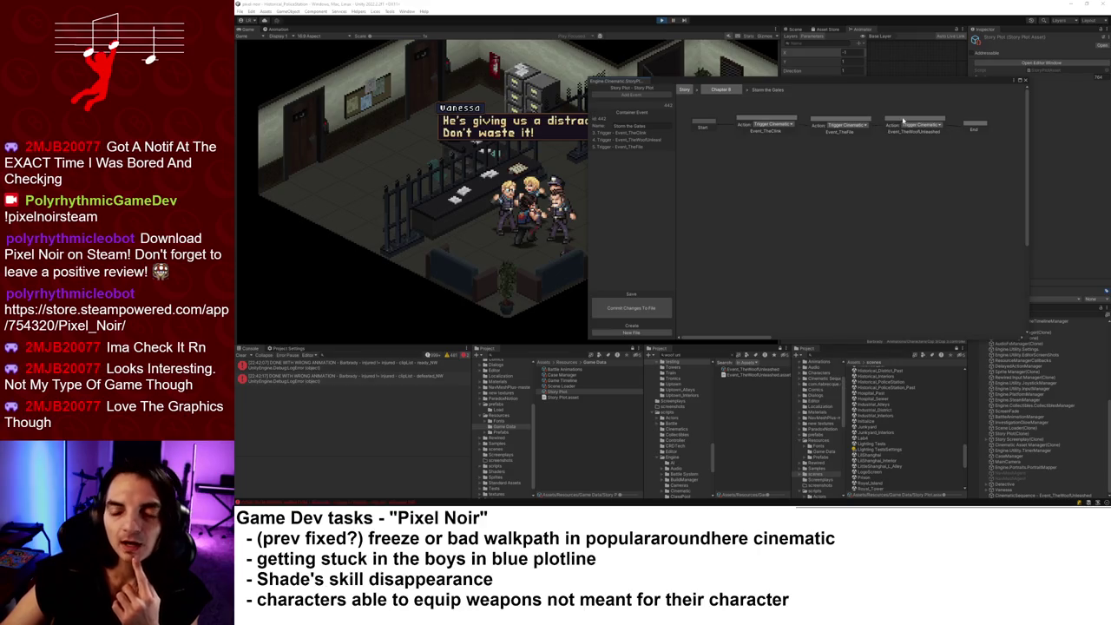
pyautogui.click(797, 127)
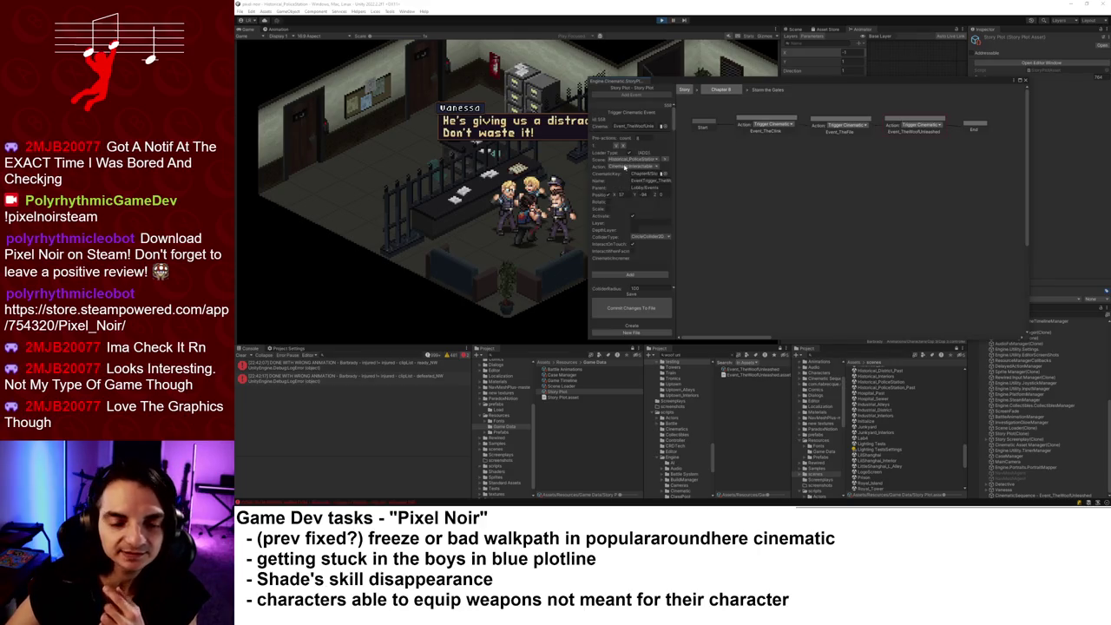
pyautogui.moveTo(675, 124); pyautogui.dragTo(672, 194)
pyautogui.scroll(2, 672, 195)
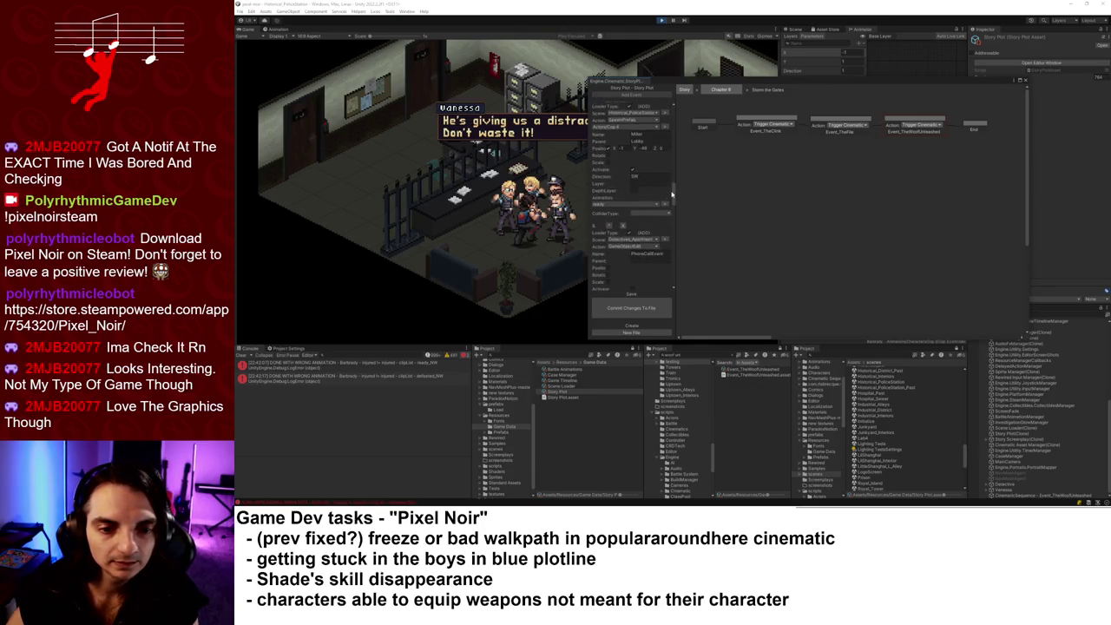
pyautogui.scroll(5, 673, 195)
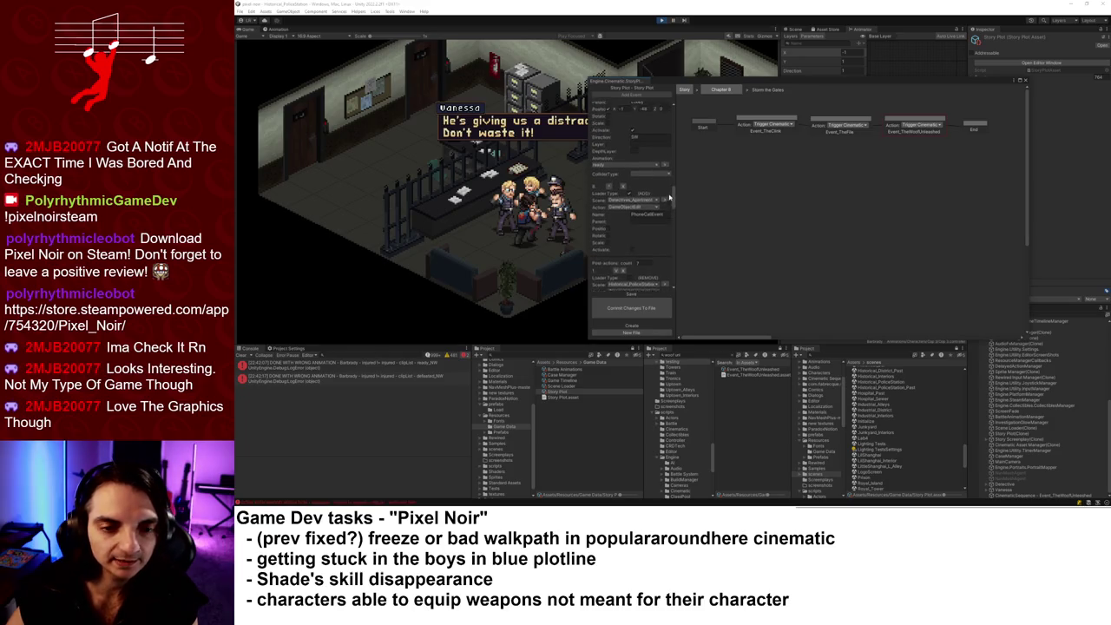
pyautogui.moveTo(671, 185); pyautogui.dragTo(673, 193)
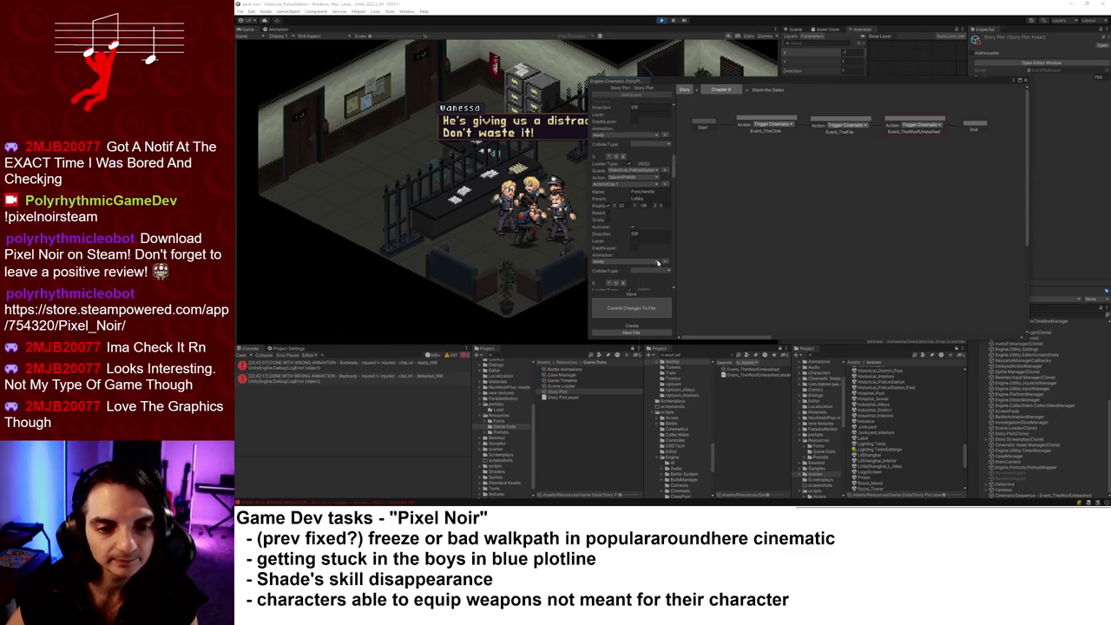
# - Check the actor's Animation dropdown options without changing them, then scroll the remaining settings
pyautogui.click(658, 262)
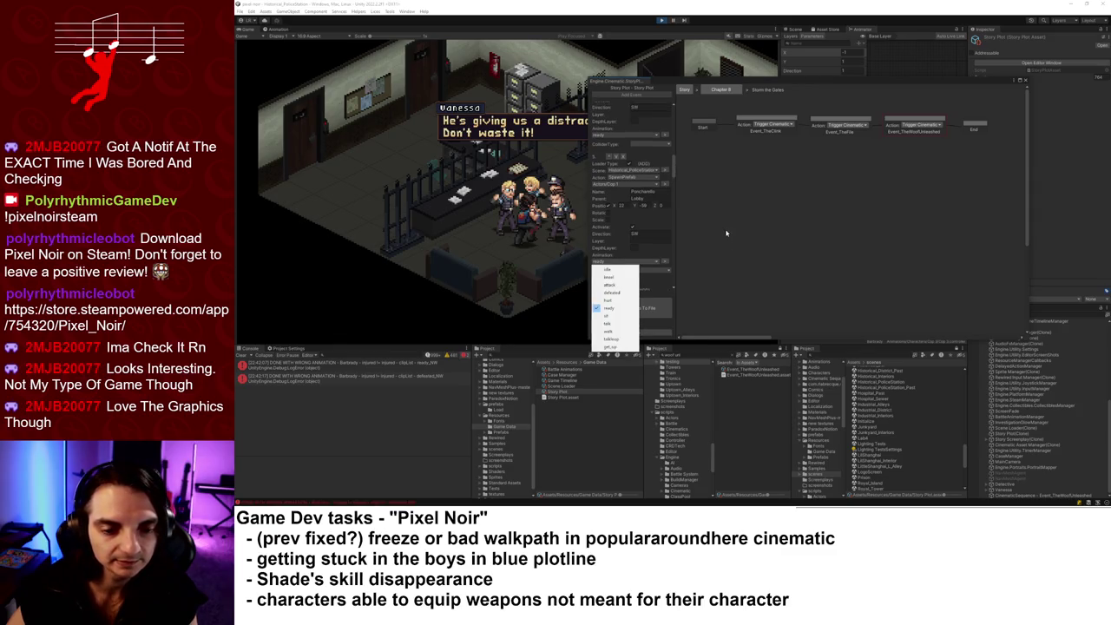
pyautogui.click(674, 168)
pyautogui.scroll(-4, 676, 161)
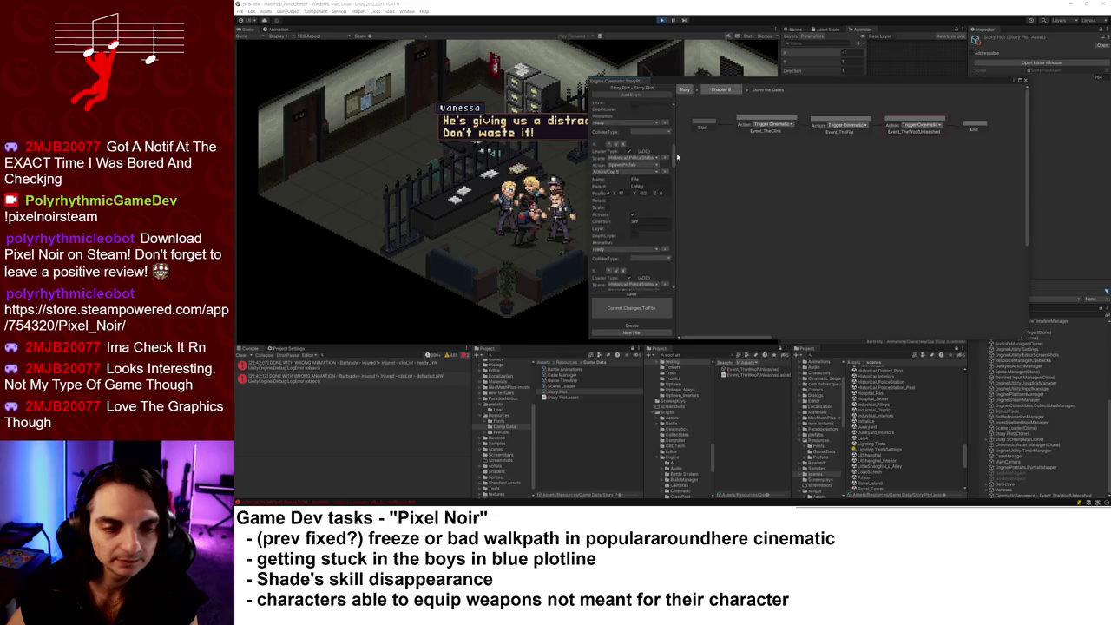
pyautogui.scroll(-2, 678, 165)
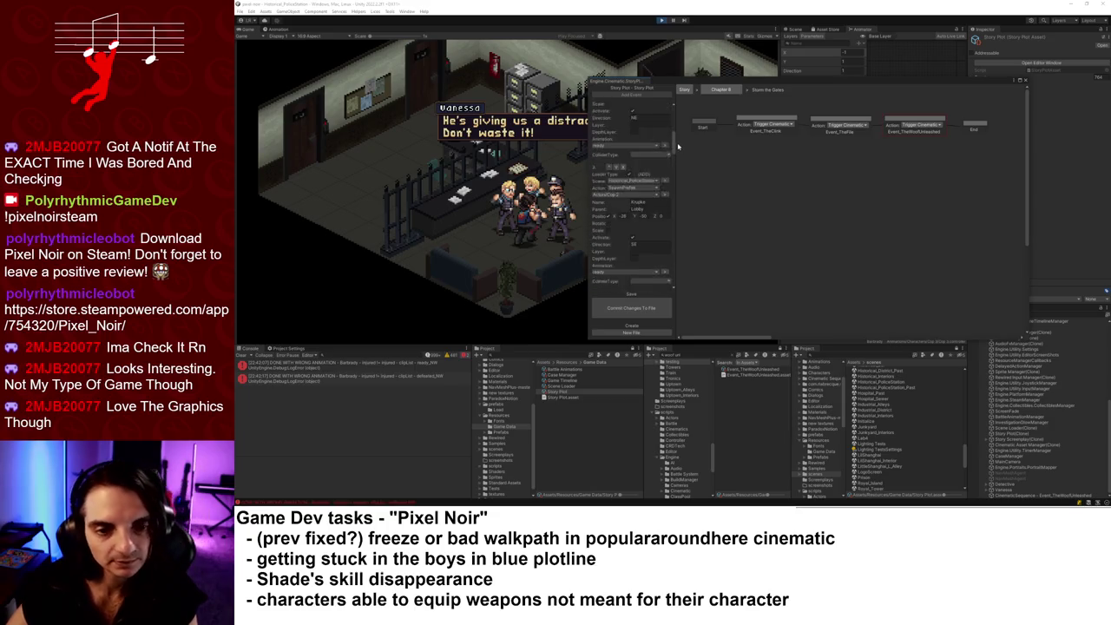
pyautogui.moveTo(674, 173); pyautogui.dragTo(672, 284)
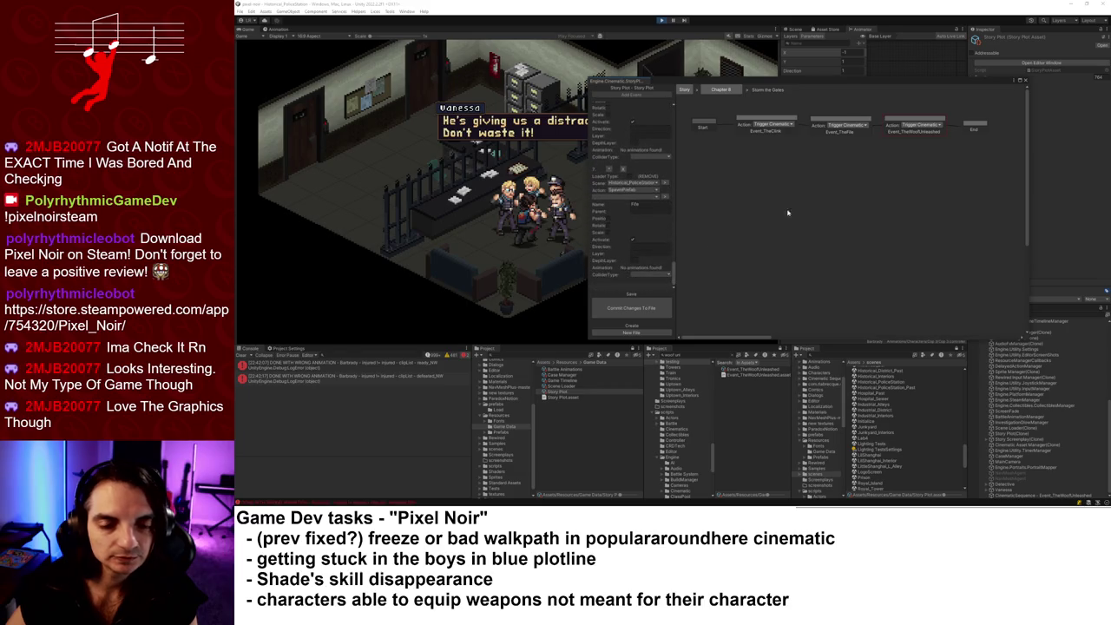
# - Close the plot editor, advance dialogue to 'Shade rejoins the entourage!', and switch to the Master Coding Task List
pyautogui.click(1025, 79)
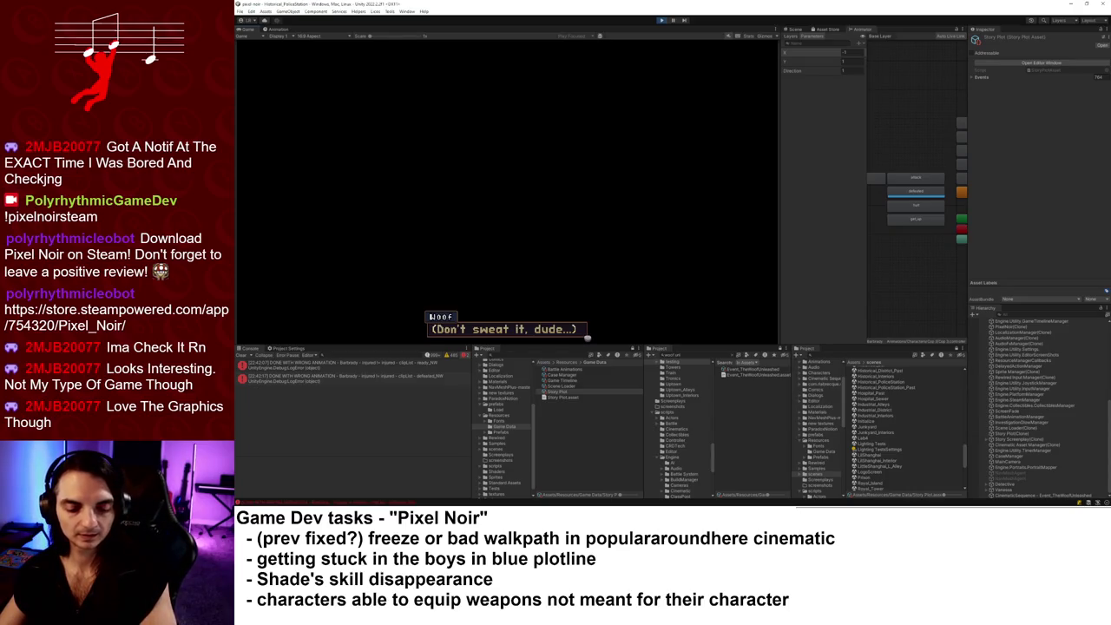
pyautogui.press('space')
pyautogui.press('space')
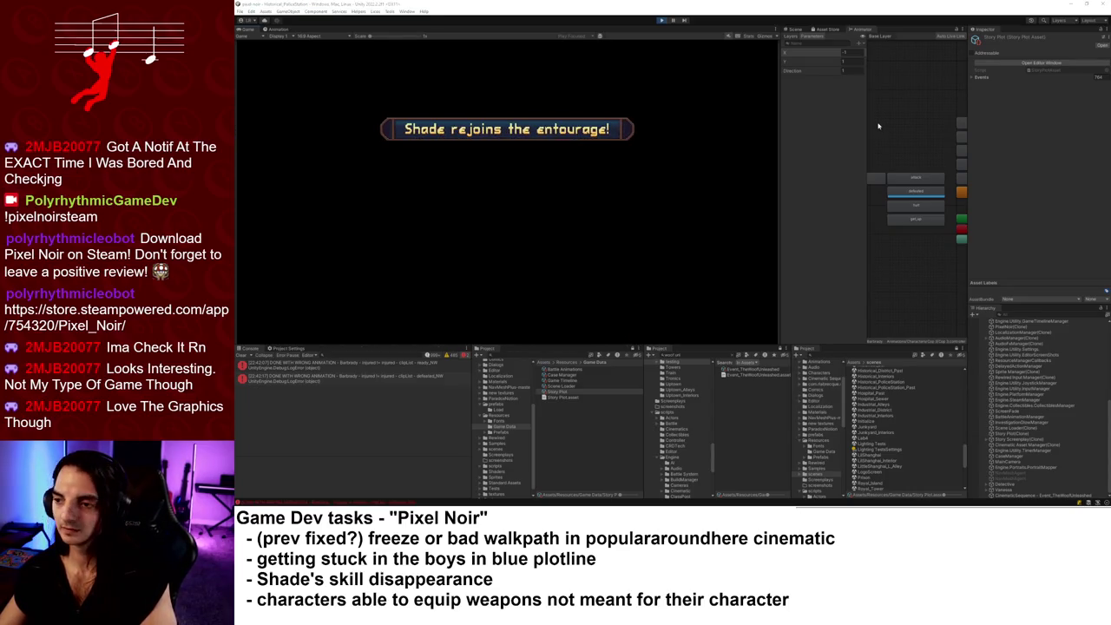
pyautogui.hotkey('alt', 'Tab')
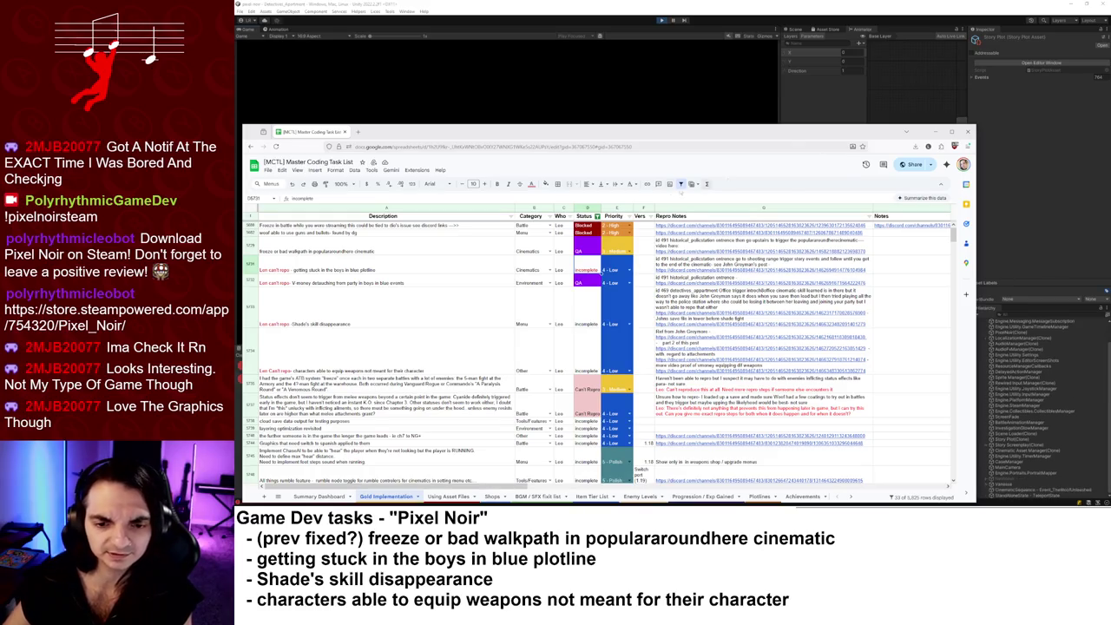
# - Read the storming-the-gate bug report in Discord's bugs-and-feedback channel, then return to the Unity playtest
pyautogui.moveTo(712, 254)
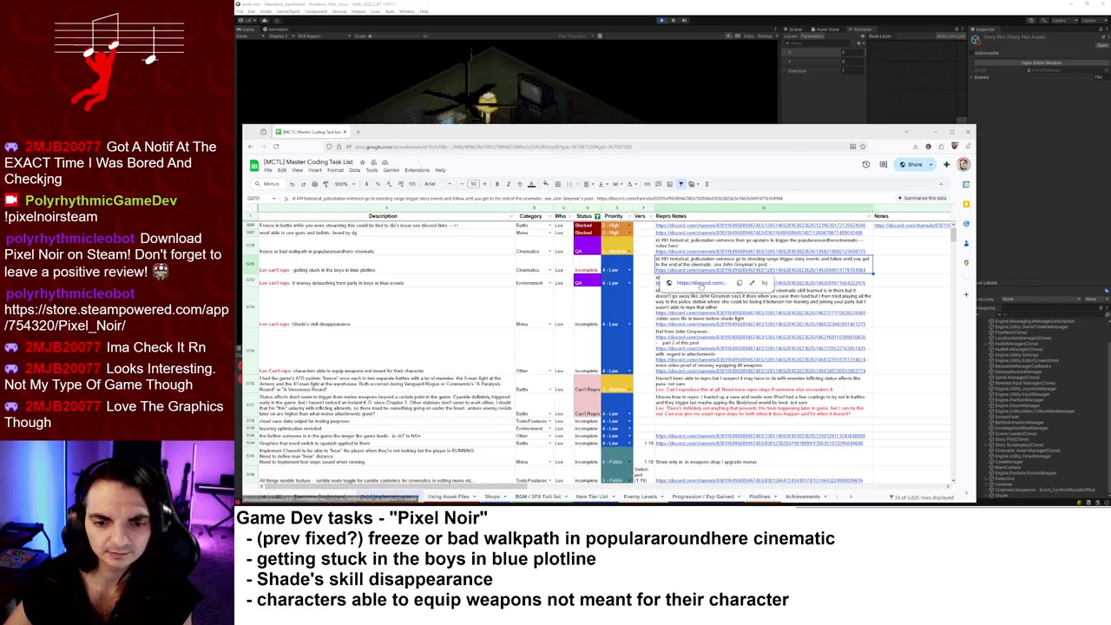
pyautogui.click(764, 260)
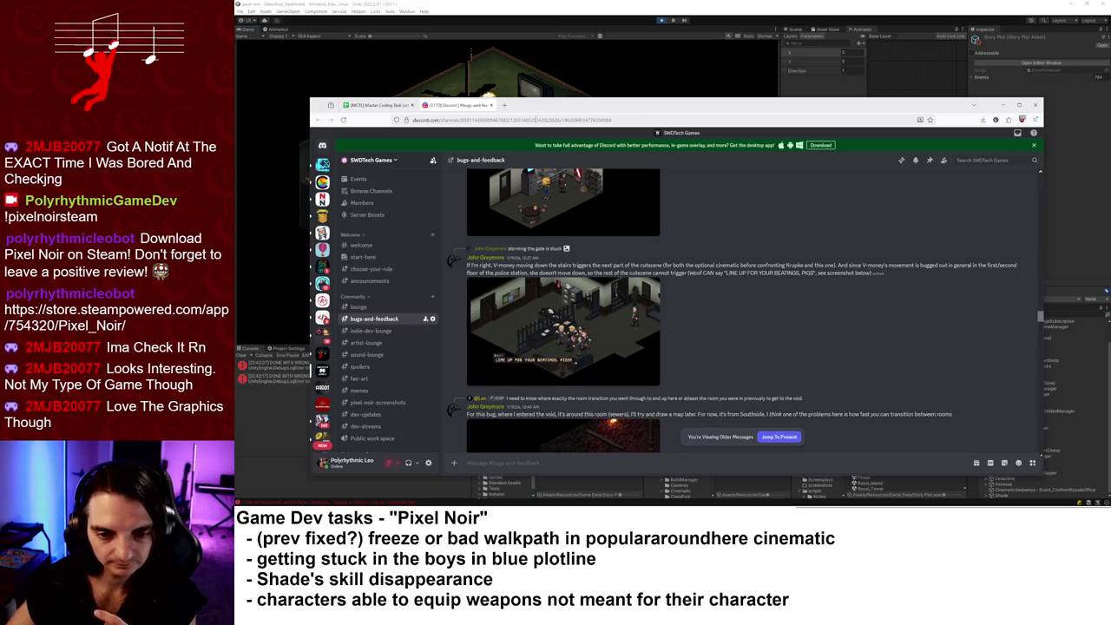
pyautogui.click(1003, 105)
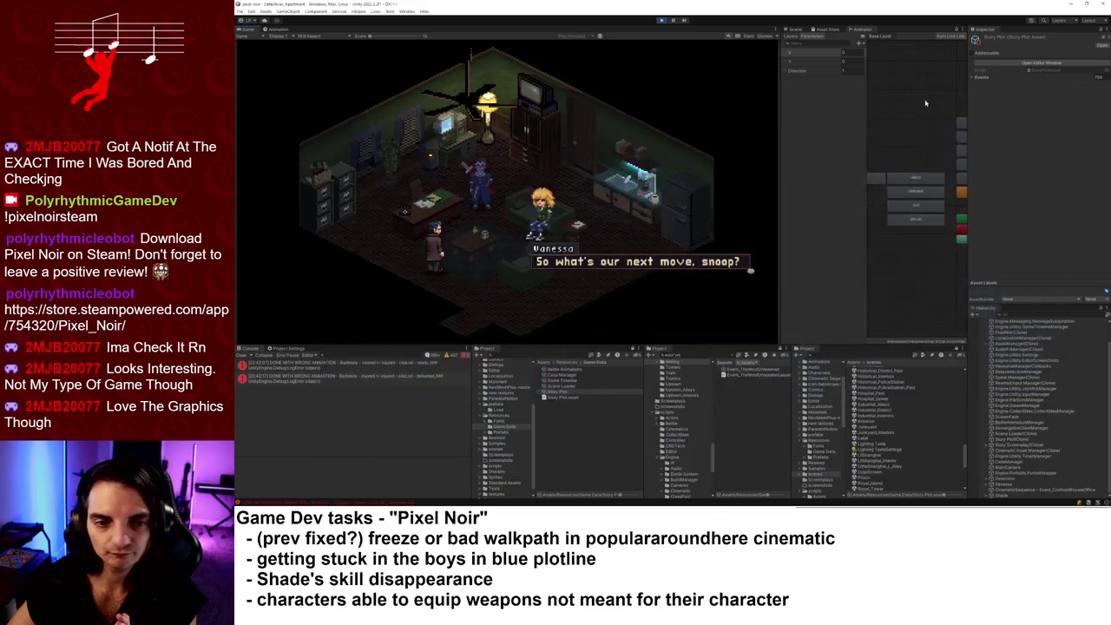
# - Restart play mode and play through to the police station lobby, dismissing the Detective's line
pyautogui.click(661, 20)
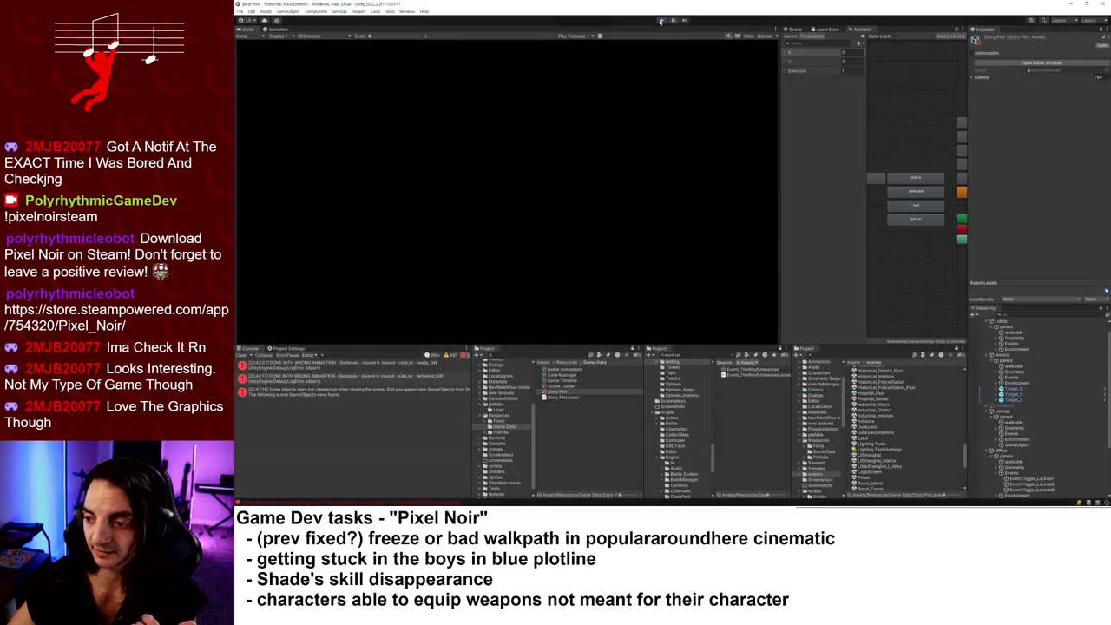
pyautogui.click(660, 20)
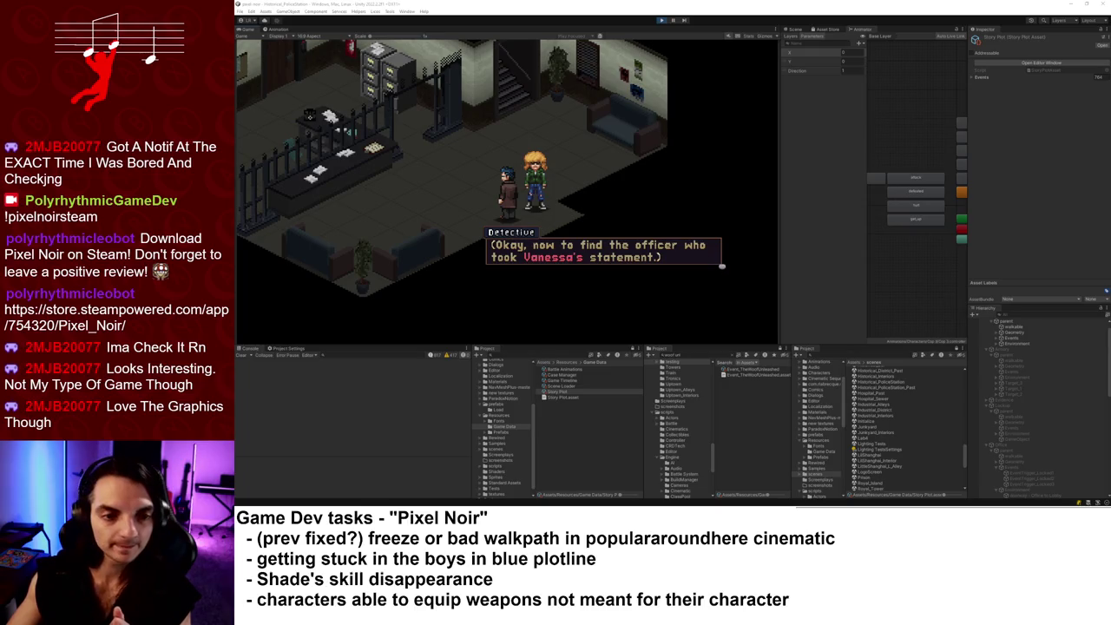
pyautogui.click(666, 251)
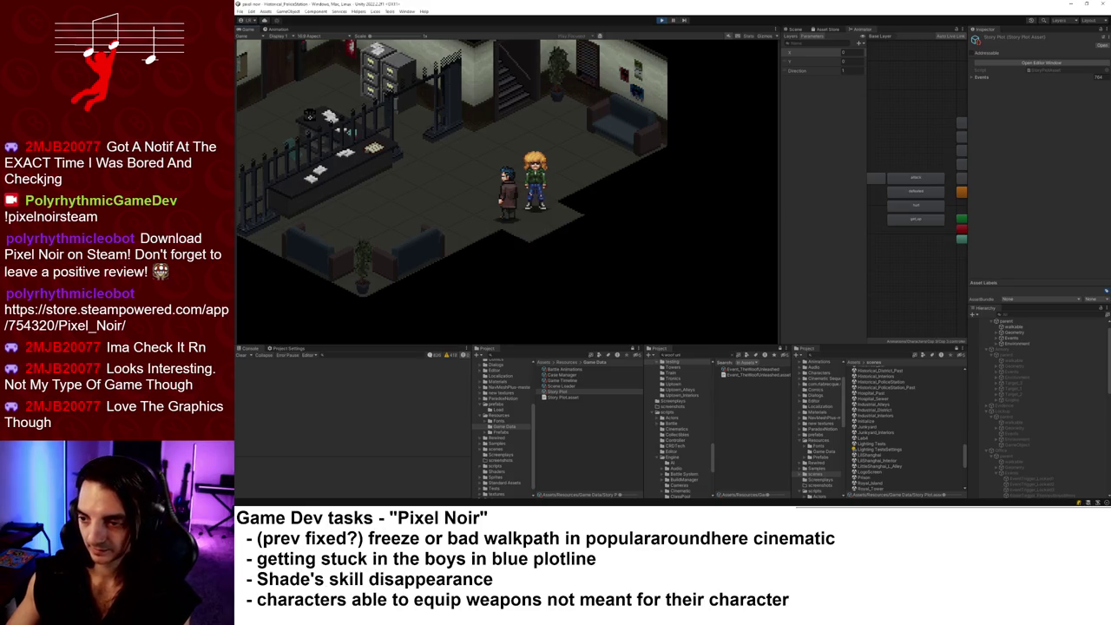
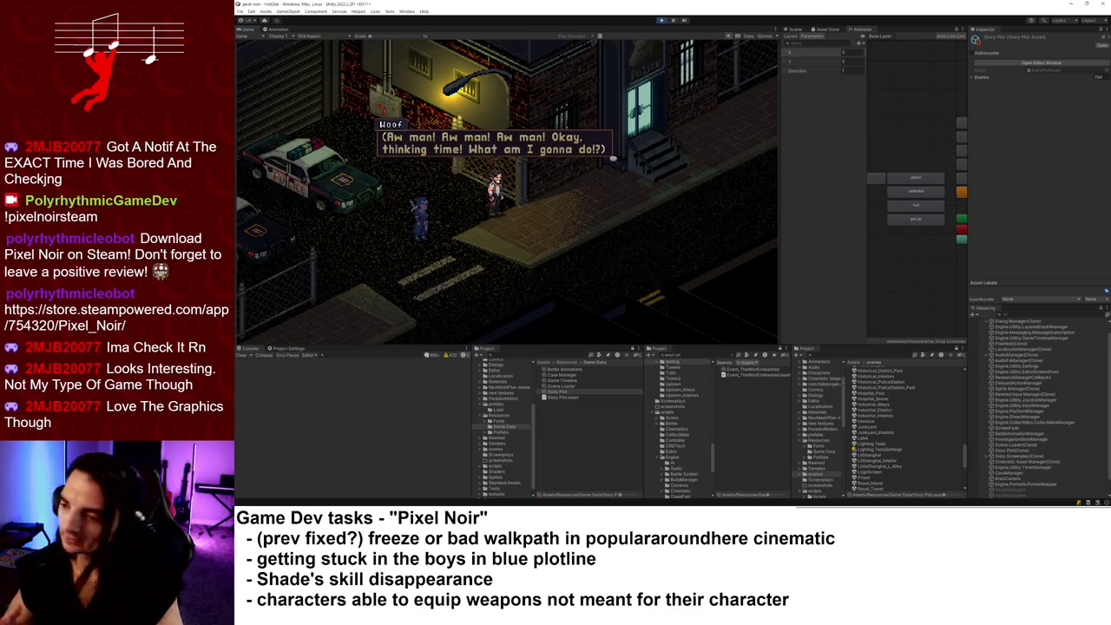
# - Skip through Woof's remaining dialogue lines until the police station interior loads
pyautogui.press('Return')
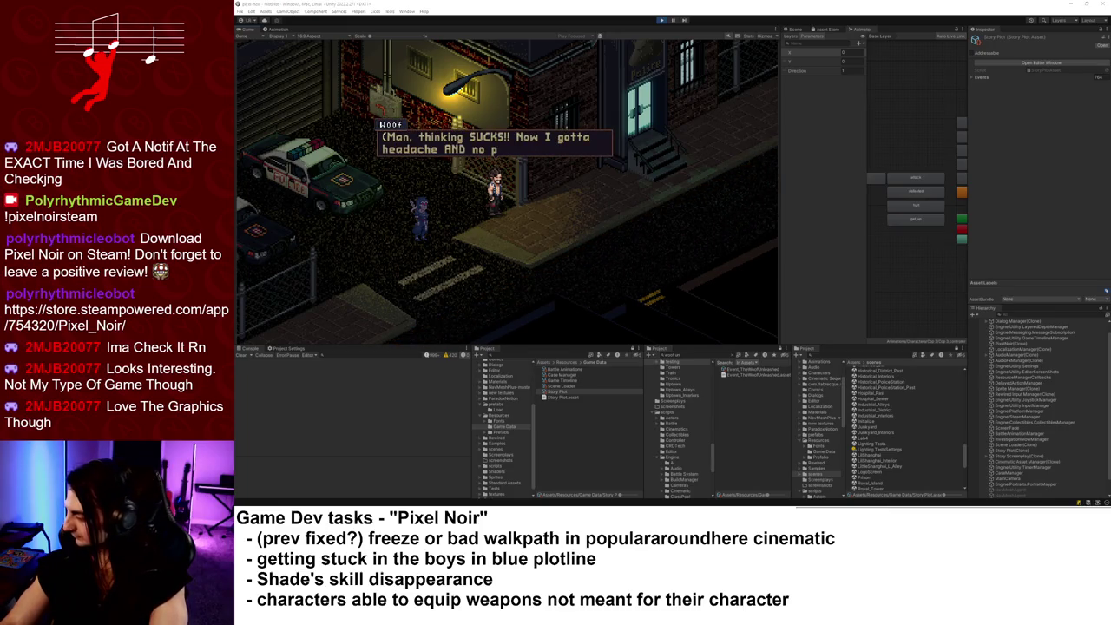
pyautogui.click(610, 186)
pyautogui.click(609, 185)
pyautogui.click(610, 186)
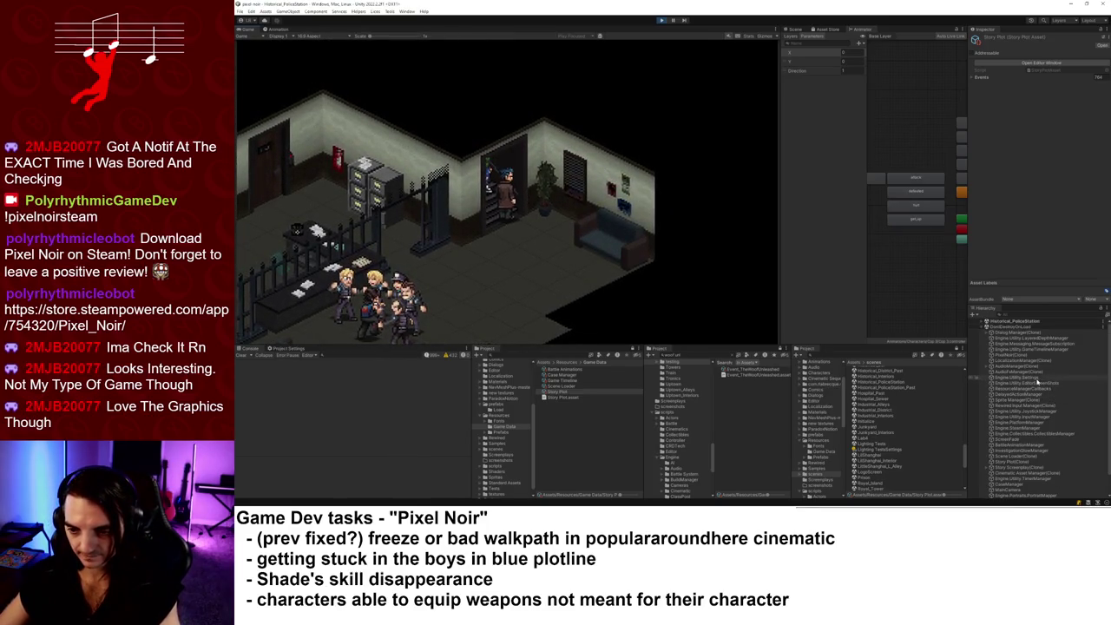
# - In the Scene view, select Lobby under Historical_PoliceStation and zoom and pan across its navmesh
pyautogui.click(791, 29)
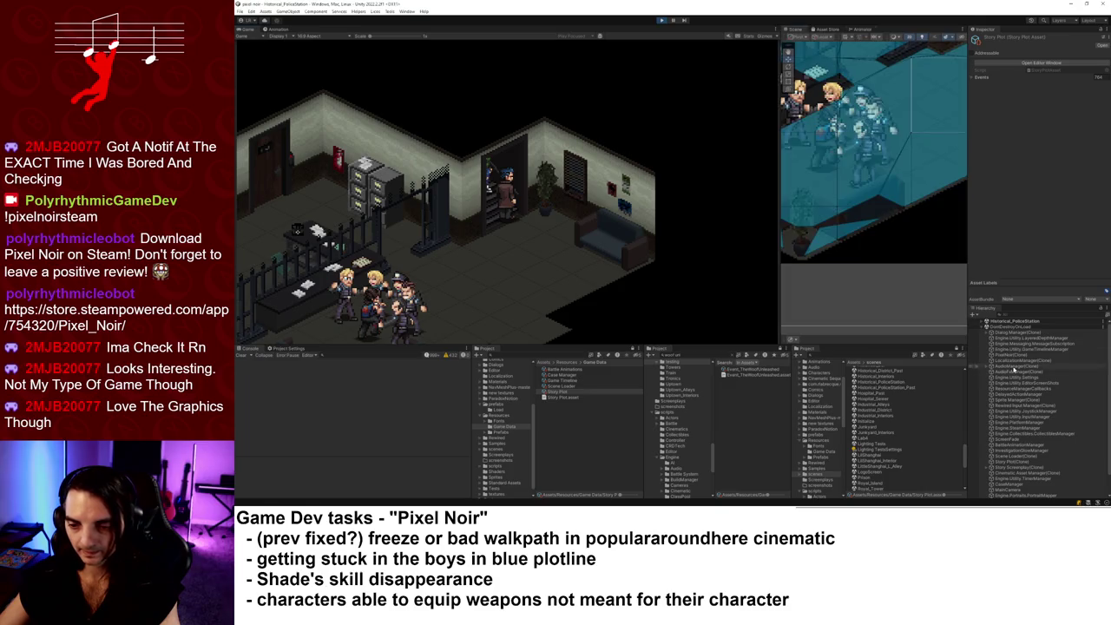
pyautogui.click(978, 322)
pyautogui.click(982, 322)
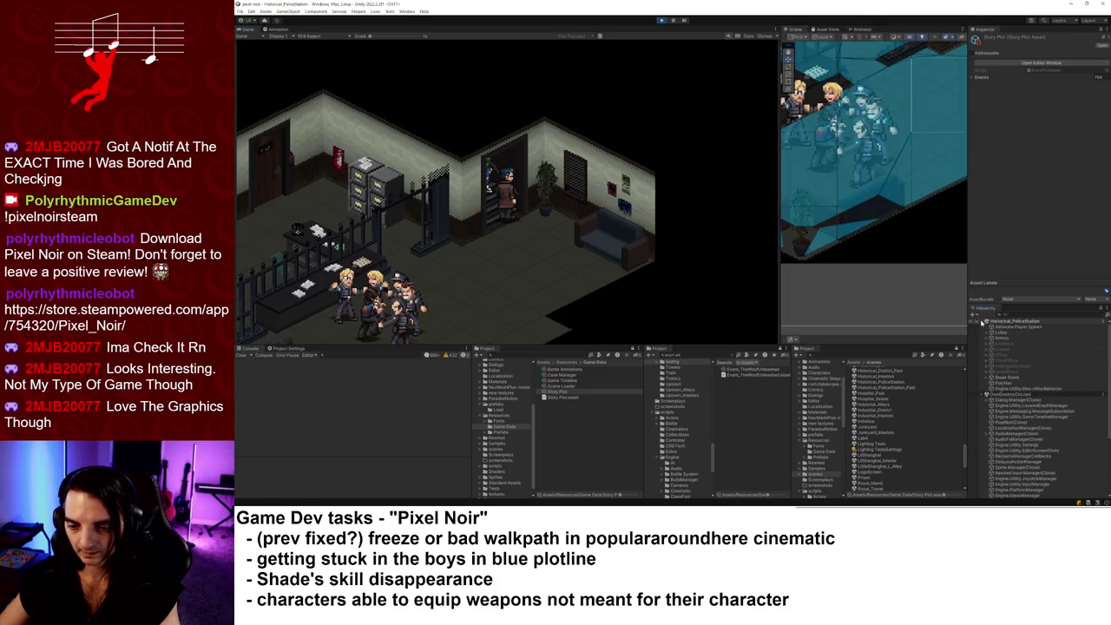
pyautogui.click(1003, 332)
pyautogui.scroll(5, 953, 134)
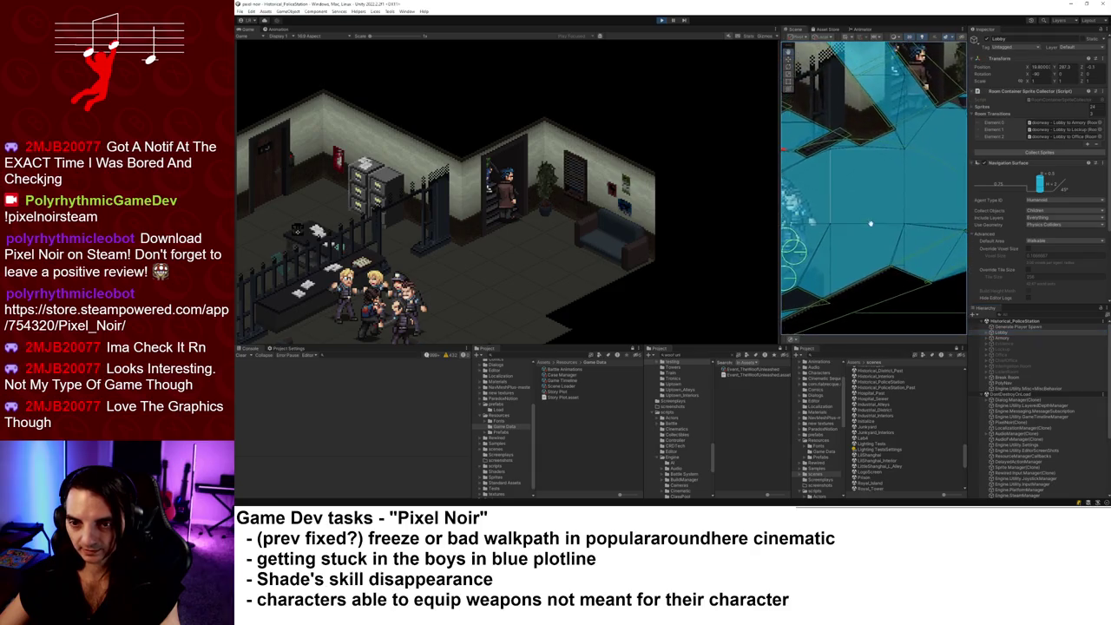
pyautogui.moveTo(841, 168); pyautogui.dragTo(897, 205)
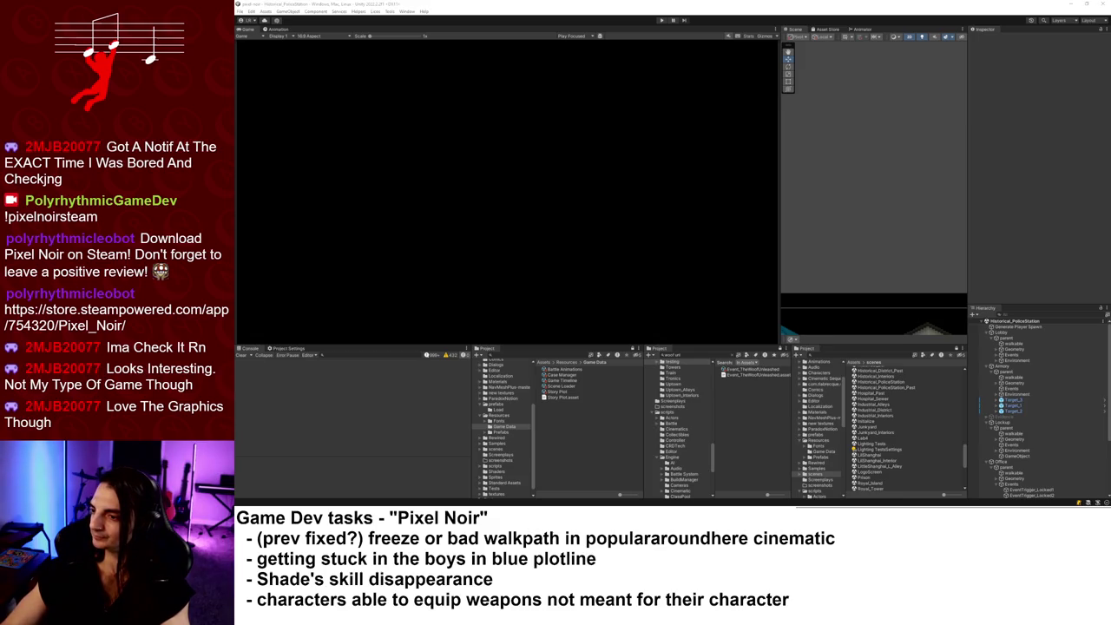
# - Close the Discord tab and set the V-money detaching bug's status to QA
pyautogui.hotkey('alt', 'Tab')
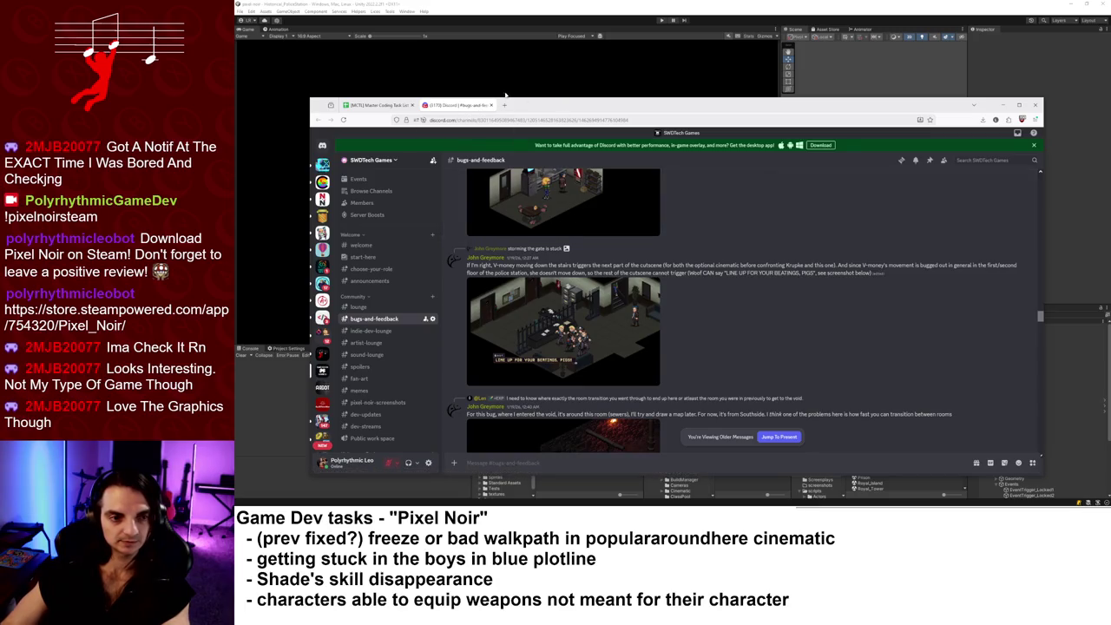
pyautogui.click(491, 105)
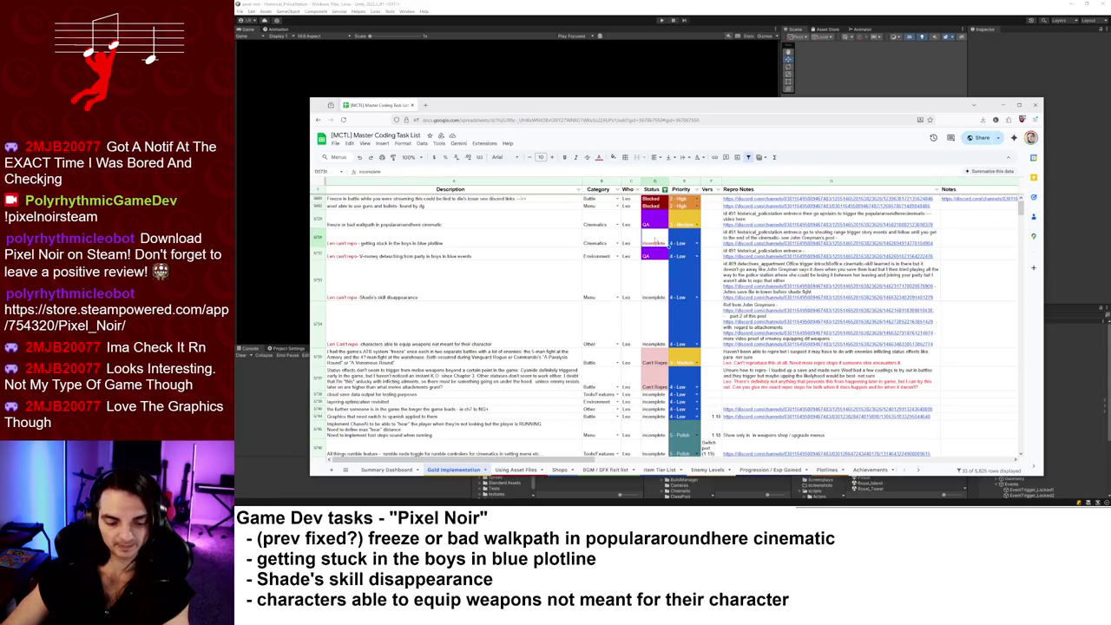
pyautogui.write('QA')
pyautogui.press('Return')
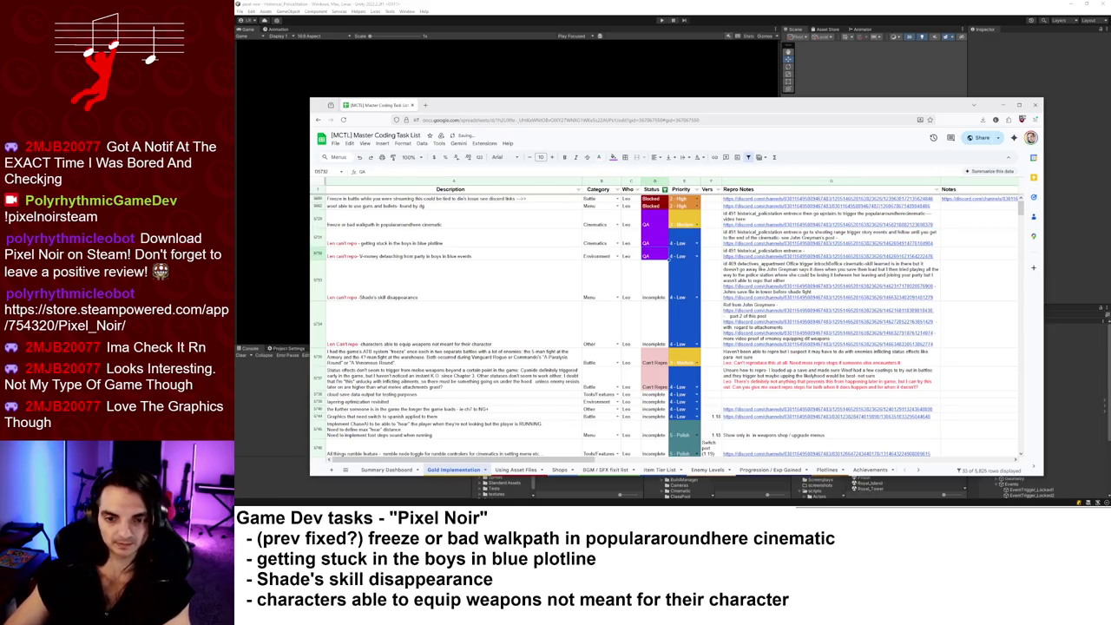
# - Colour the getting-stuck bug's 'Fixed it again' repro note red
pyautogui.click(834, 237)
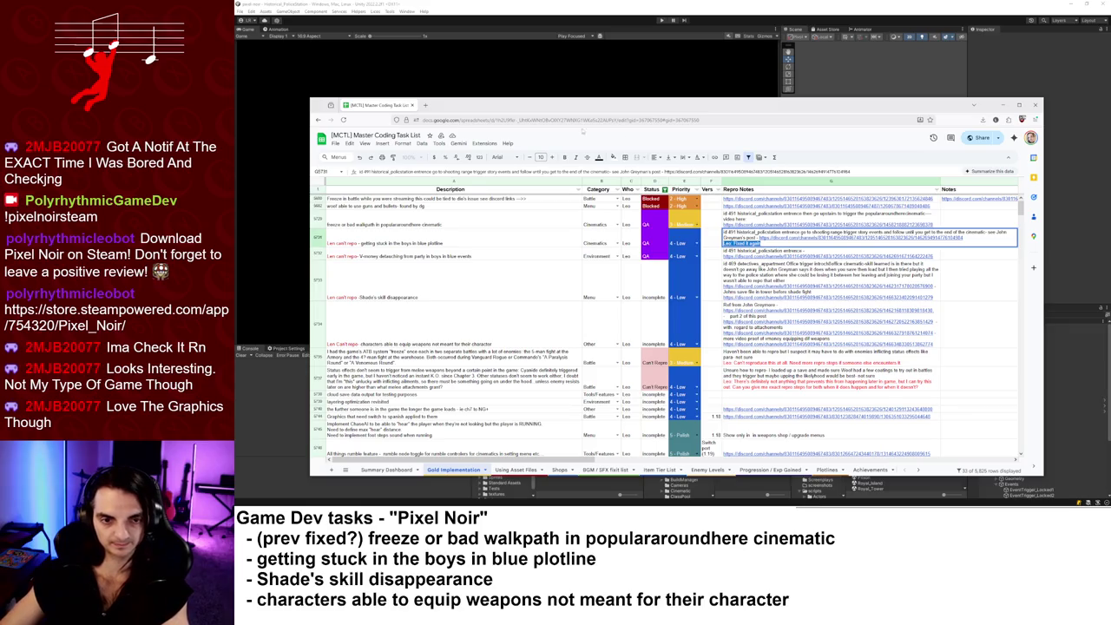
pyautogui.click(598, 158)
pyautogui.click(609, 190)
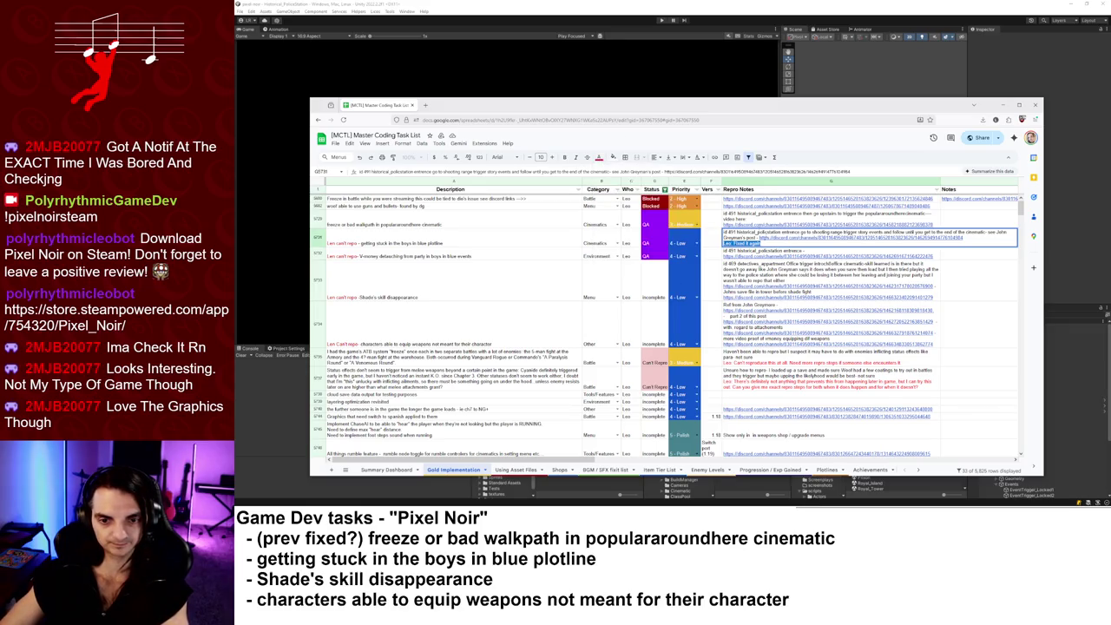
pyautogui.click(808, 261)
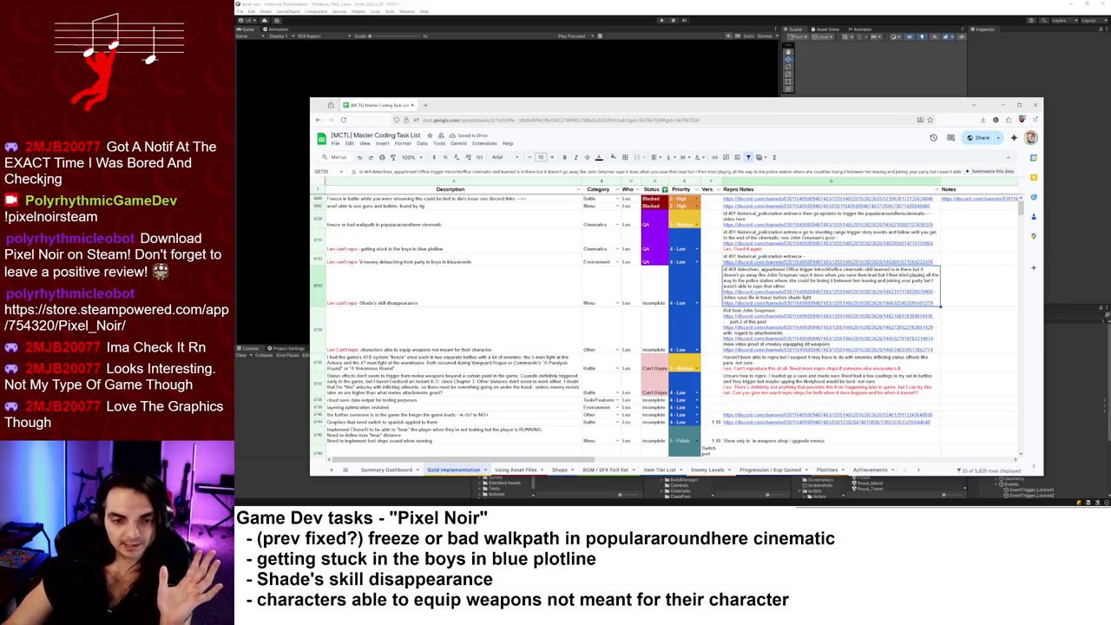
# - Read the Shade skill disappearance repro notes and open its linked Discord report
pyautogui.click(541, 305)
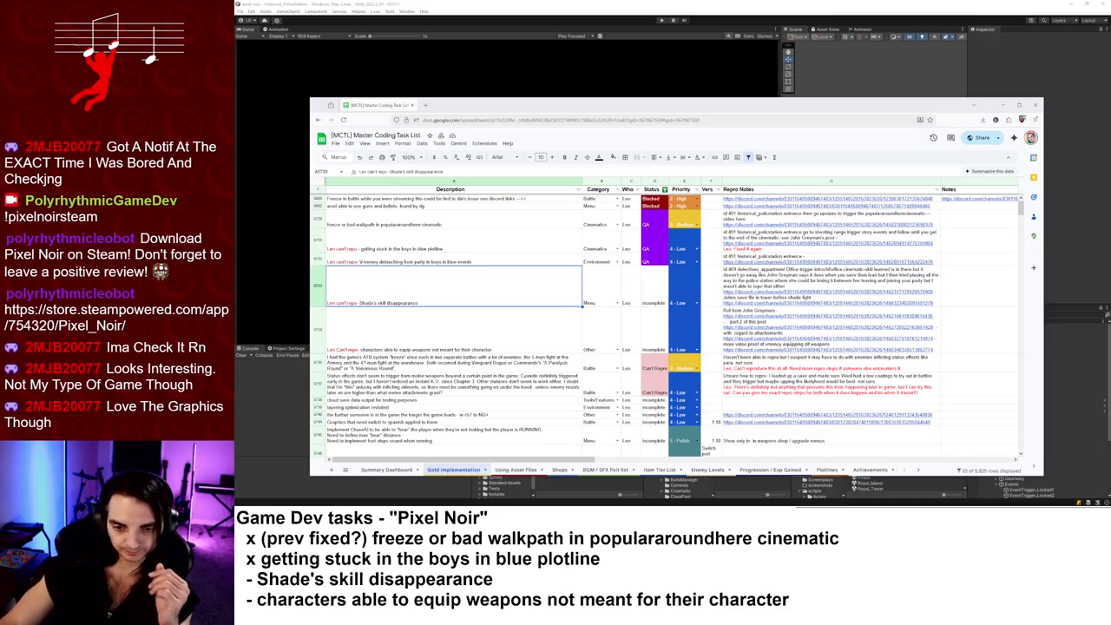
pyautogui.moveTo(782, 295)
pyautogui.click(868, 304)
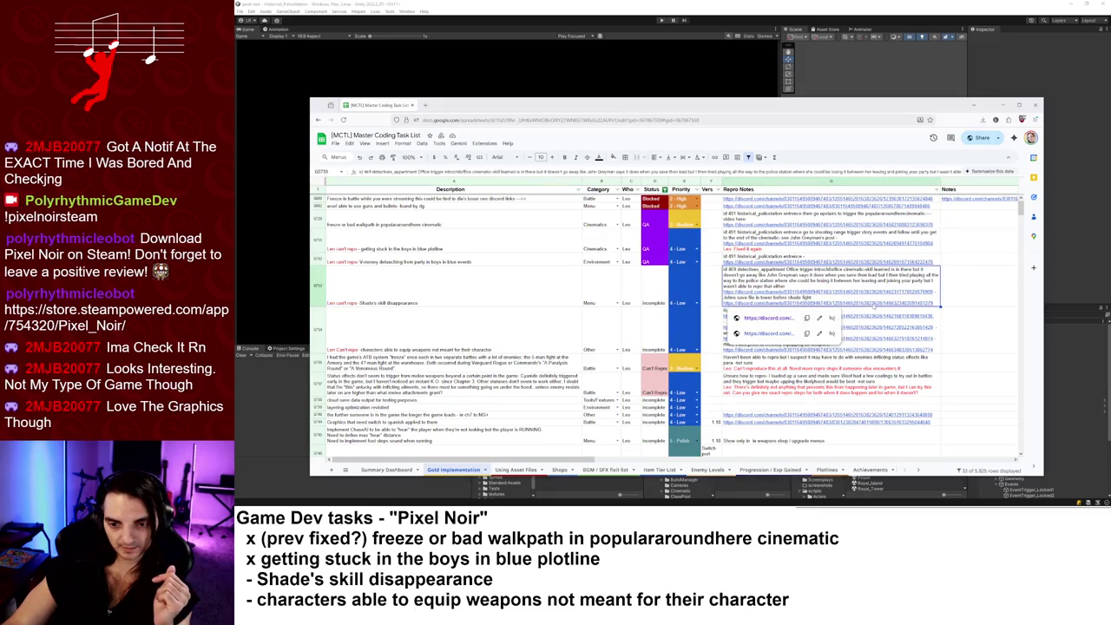
pyautogui.click(873, 319)
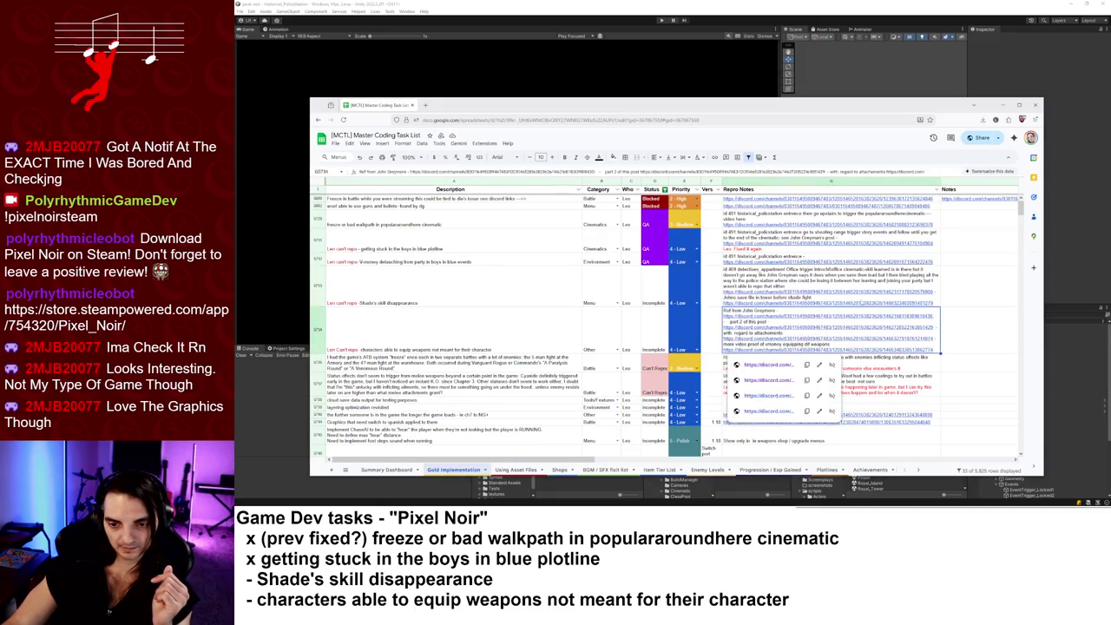
pyautogui.click(832, 285)
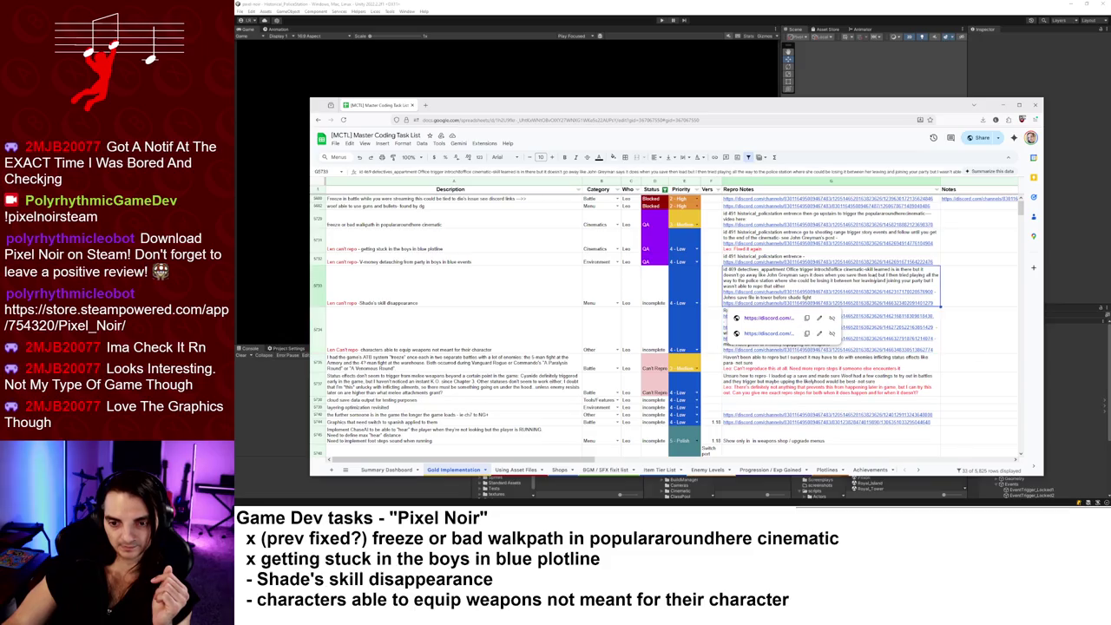
pyautogui.click(772, 332)
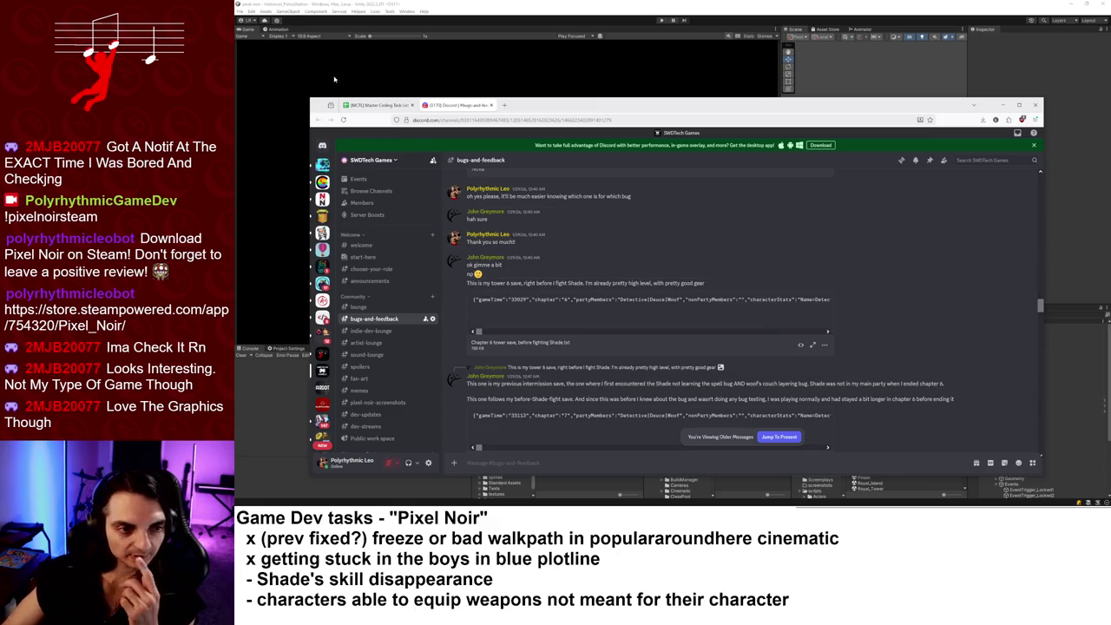
# - Open the Discord bugs channel, scroll up to an older report, and play its video fullscreen
pyautogui.click(380, 106)
pyautogui.click(458, 105)
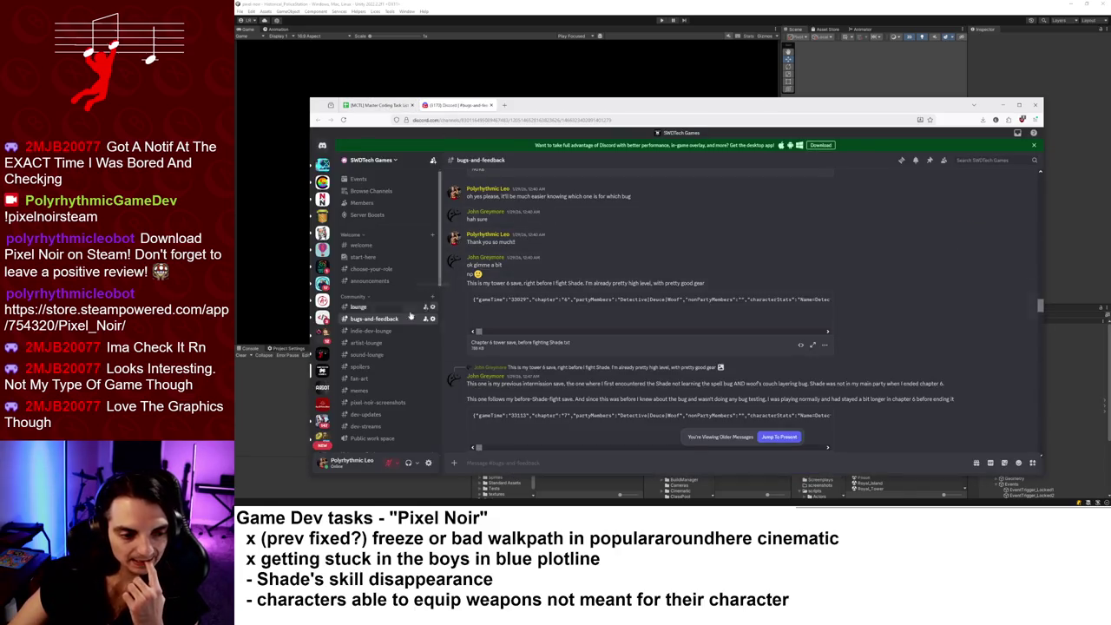
pyautogui.scroll(-5, 387, 339)
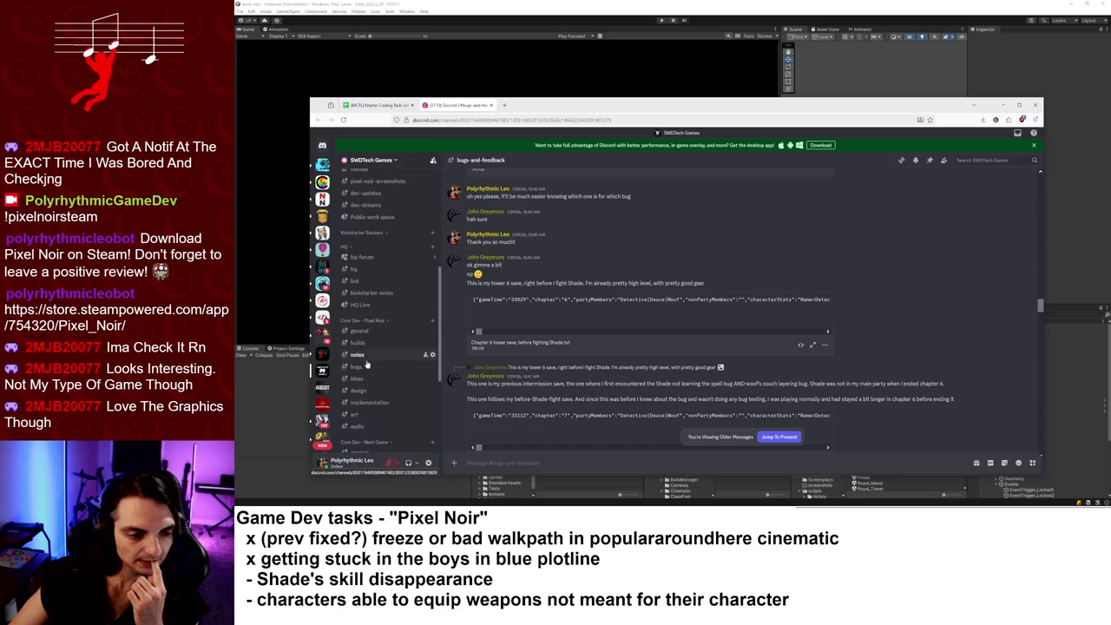
pyautogui.click(367, 369)
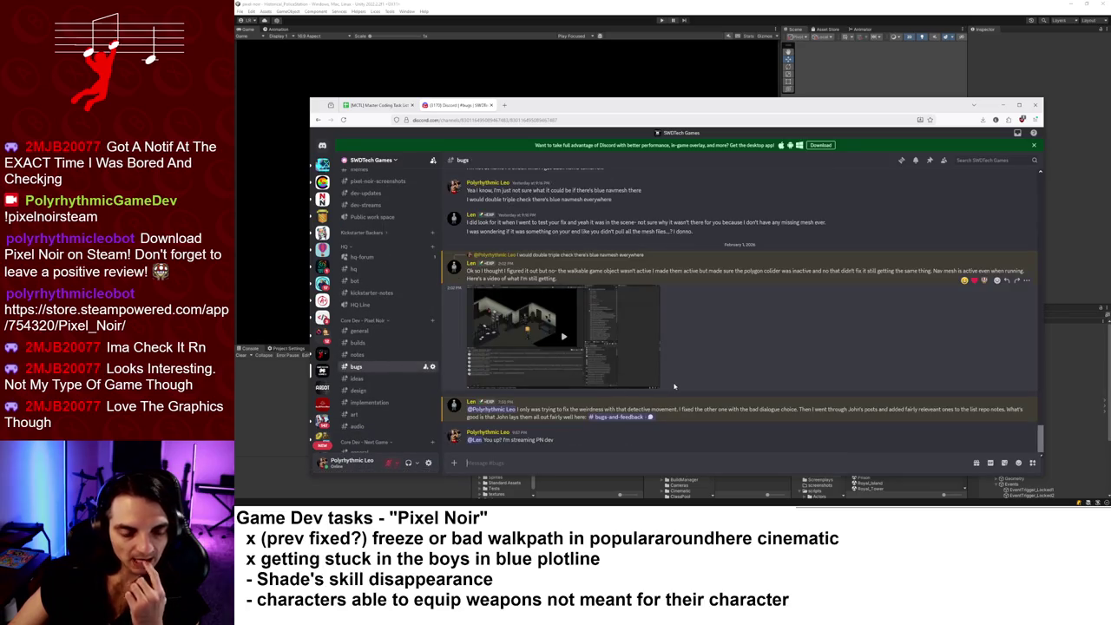
pyautogui.scroll(10, 679, 382)
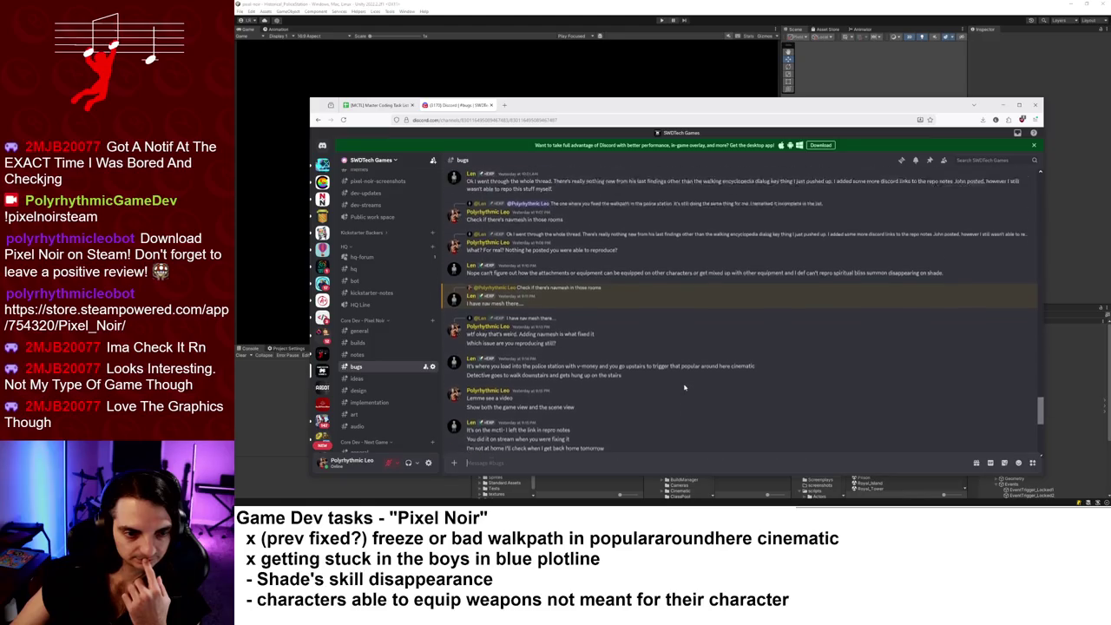
pyautogui.scroll(10, 683, 382)
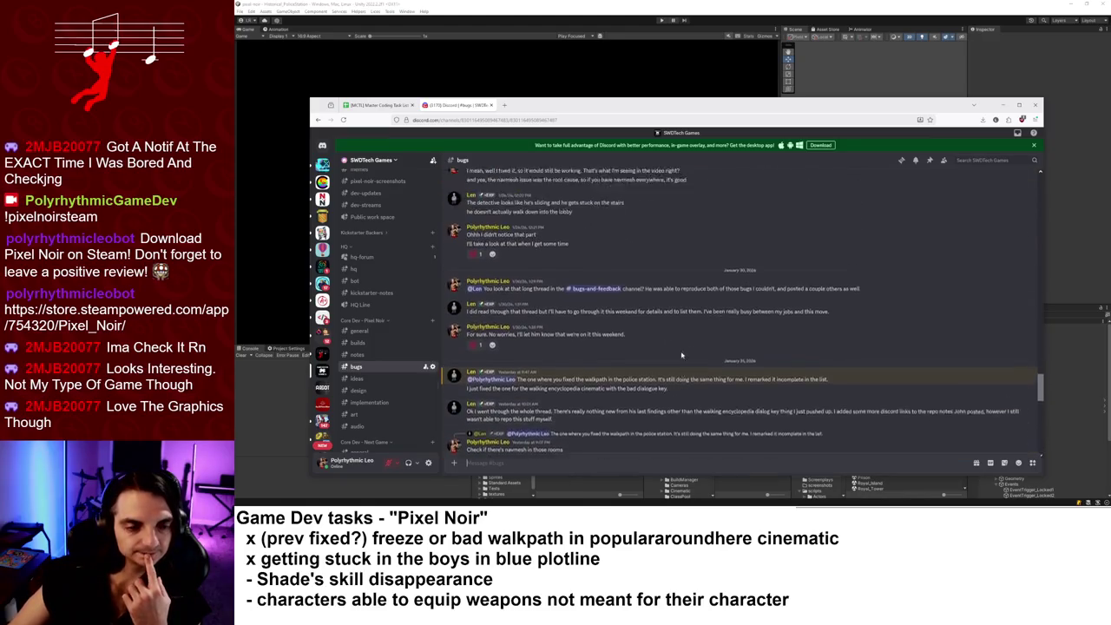
pyautogui.scroll(10, 683, 354)
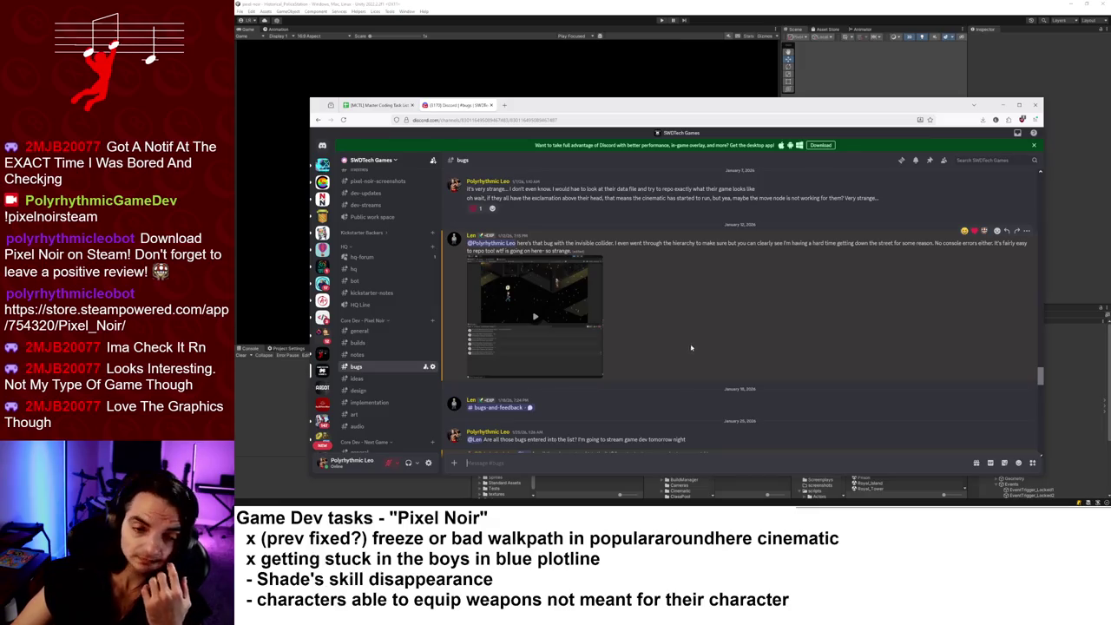
pyautogui.click(535, 316)
pyautogui.click(594, 373)
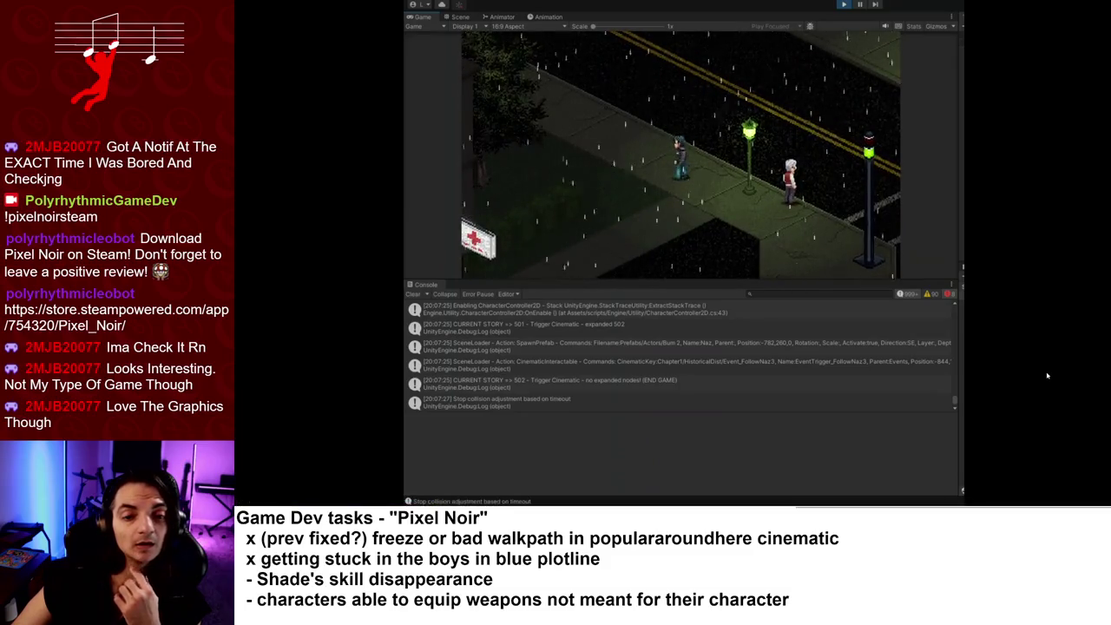
# - Watch the game run through the cinematic trigger while checking the Console log
pyautogui.moveTo(1048, 374)
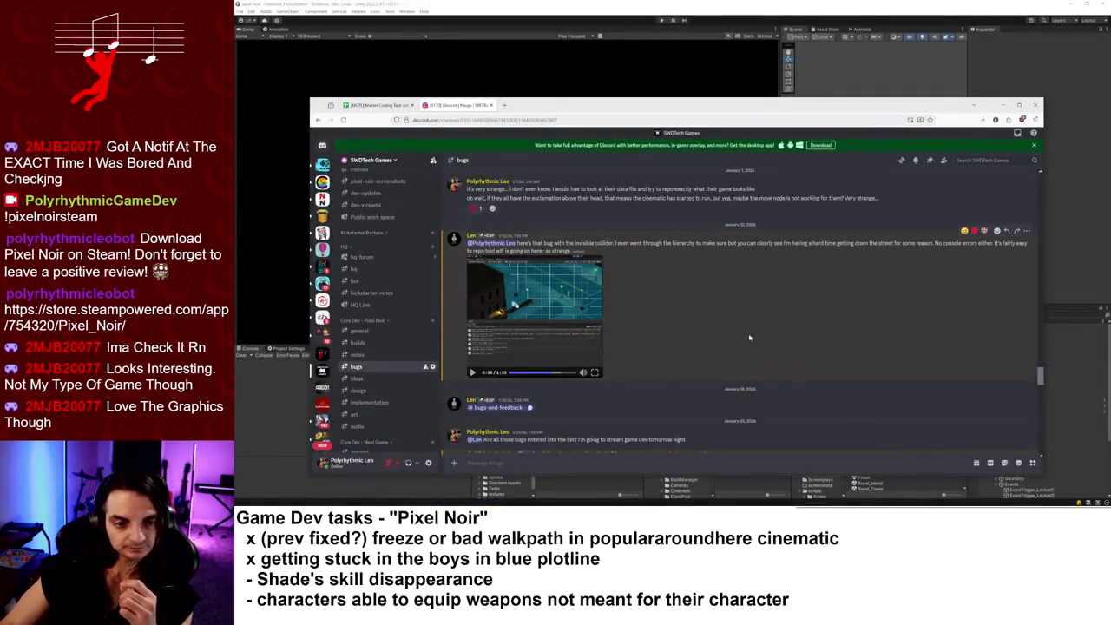
# - Scroll the #bugs channel to the January 30–31 police station walkpath messages
pyautogui.scroll(3, 756, 351)
pyautogui.scroll(-5, 756, 351)
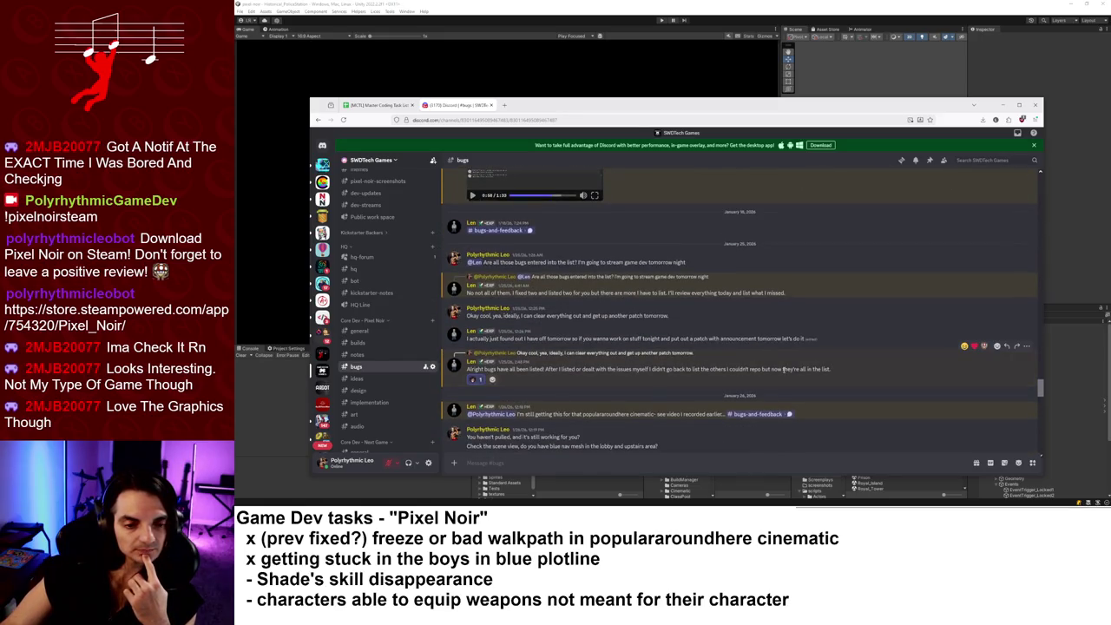
pyautogui.scroll(-5, 783, 382)
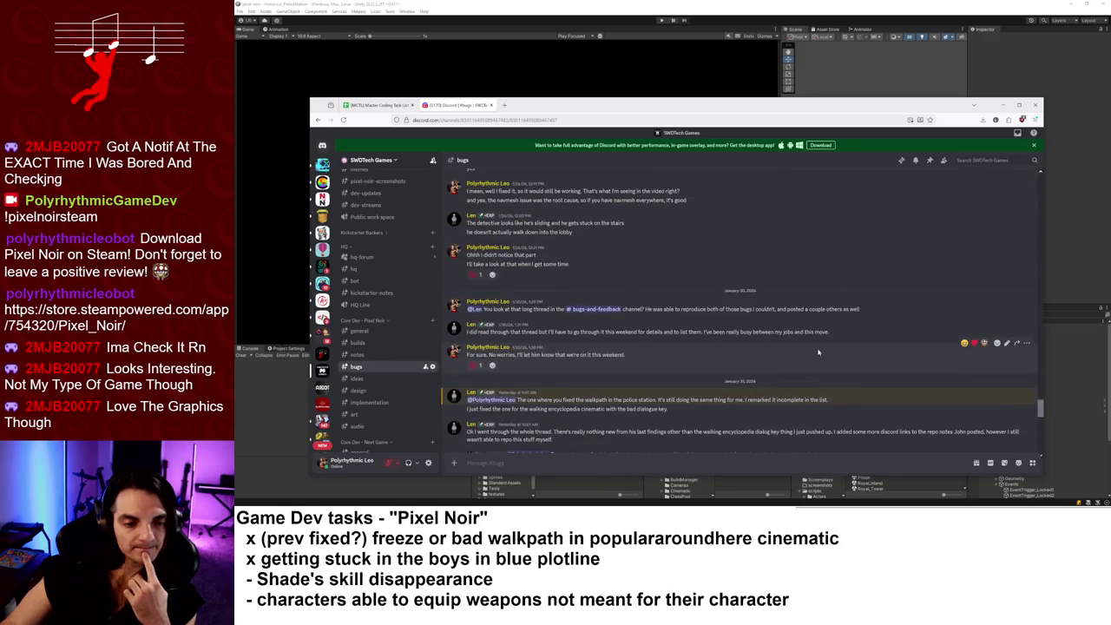
pyautogui.scroll(-5, 817, 351)
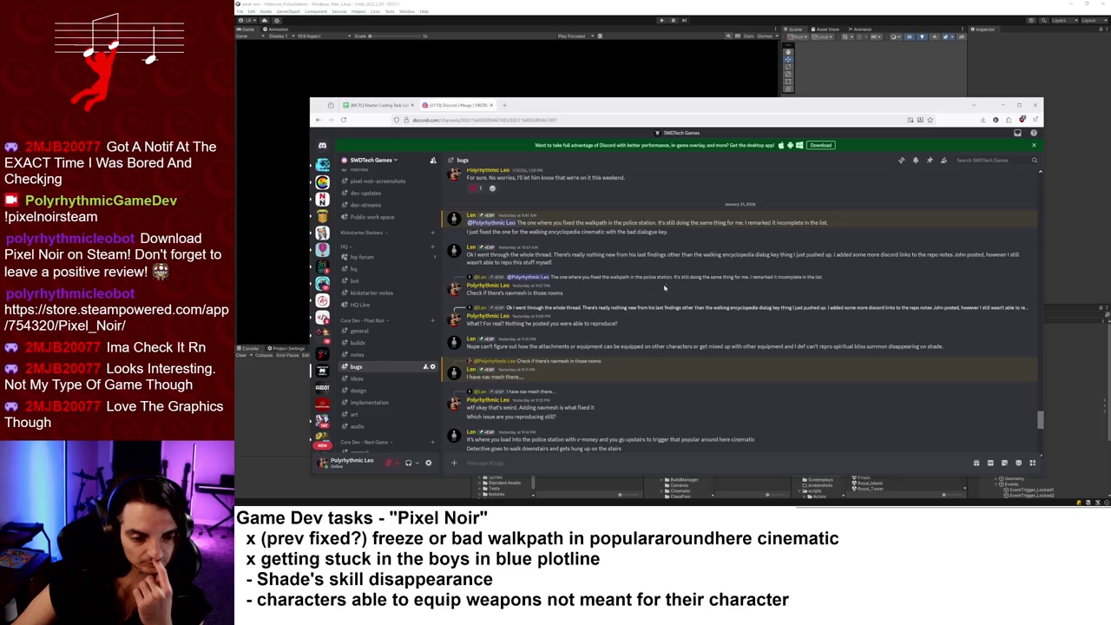
# - Scroll to the February 1 video of the detective still stuck, then return to the Player script
pyautogui.scroll(-2, 667, 295)
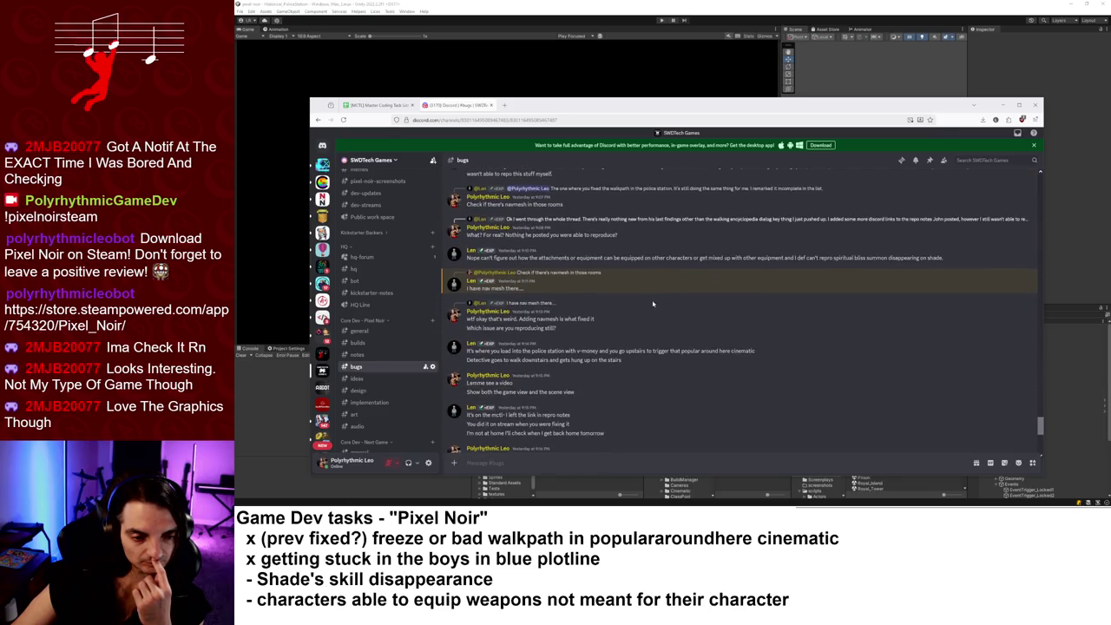
pyautogui.scroll(-2, 649, 306)
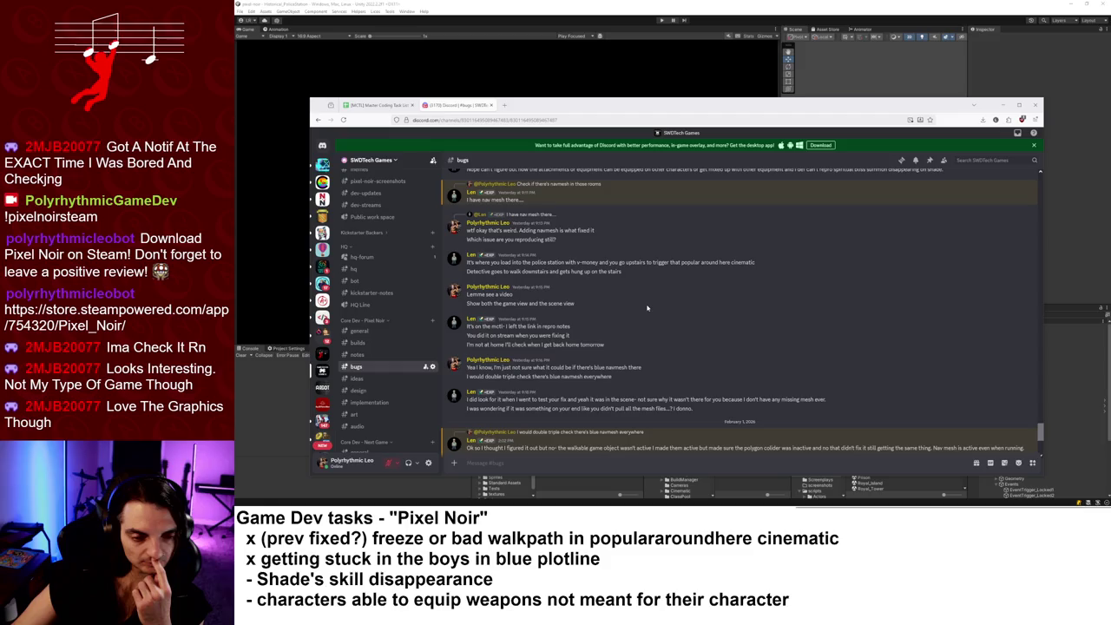
pyautogui.scroll(-4, 647, 307)
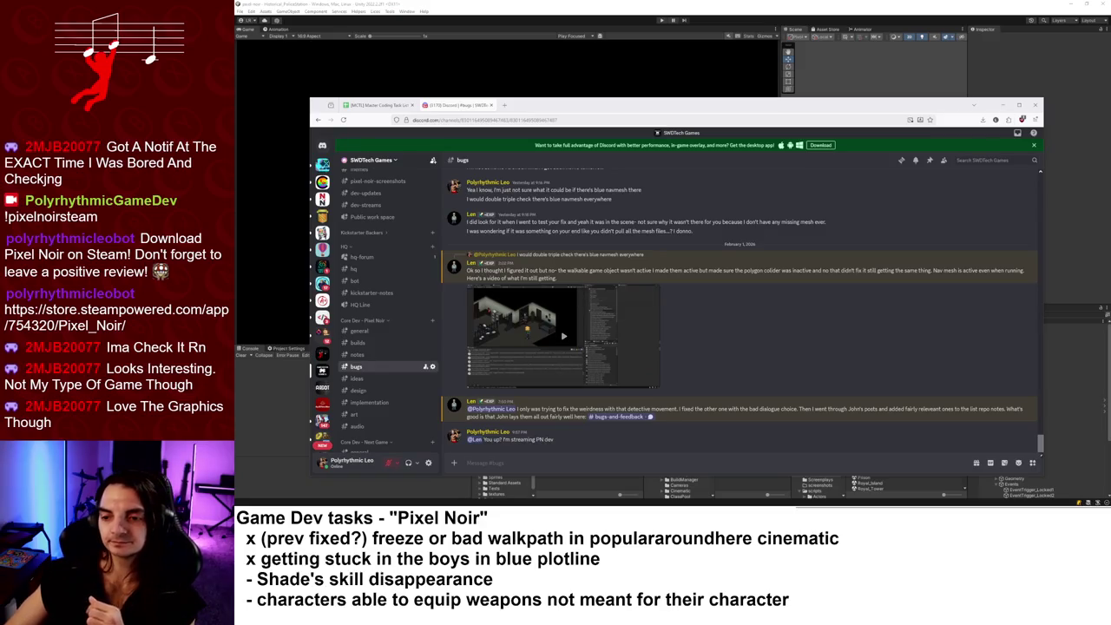
pyautogui.hotkey('alt', 'Tab')
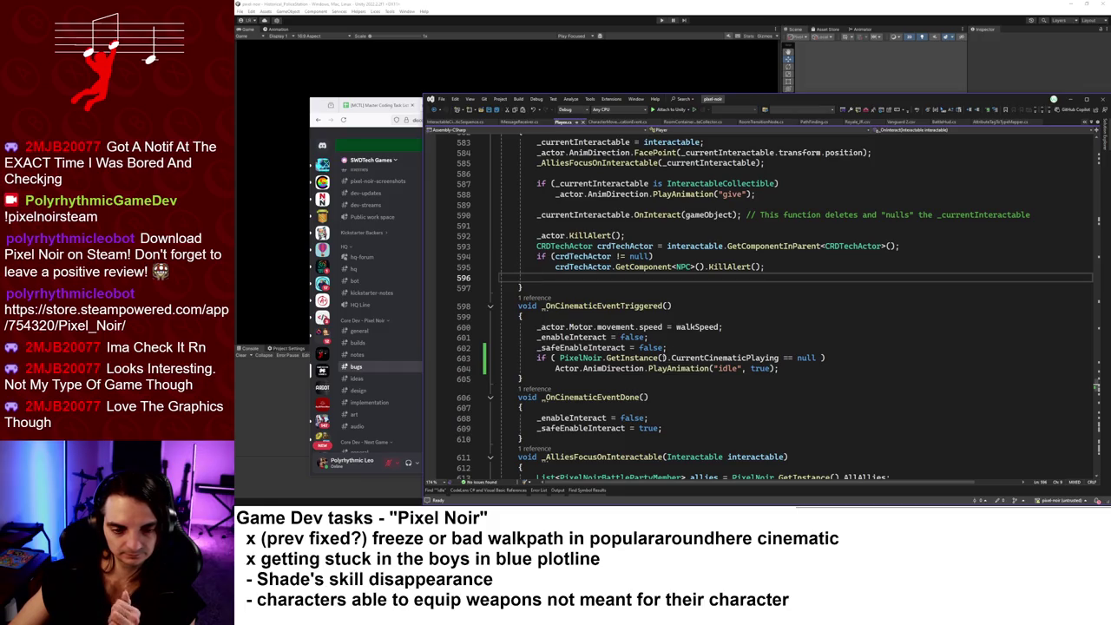
pyautogui.click(535, 298)
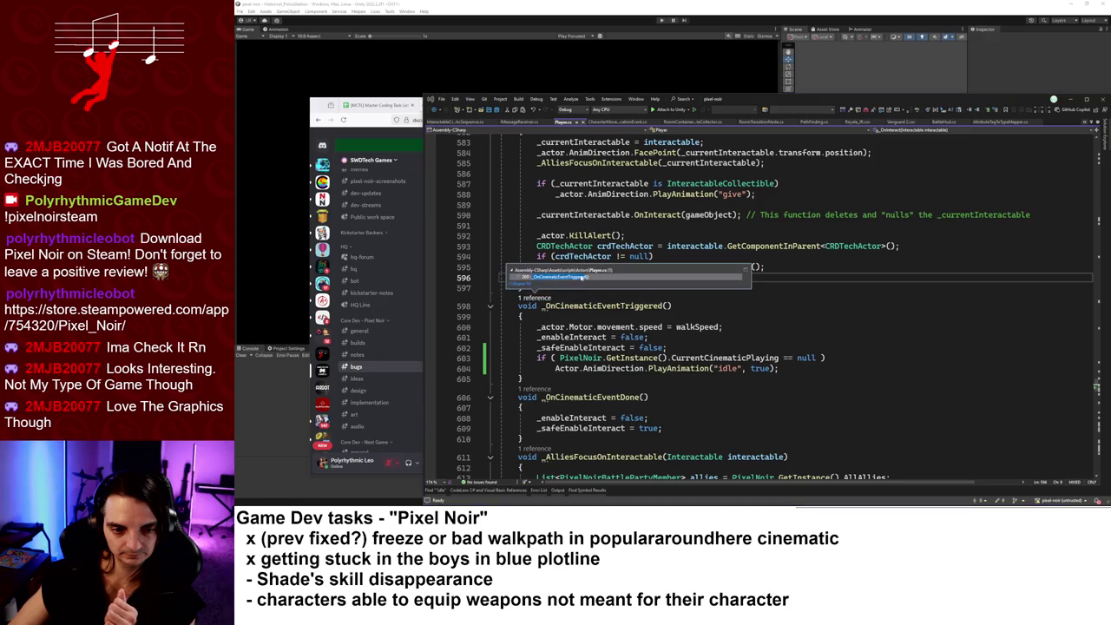
pyautogui.click(582, 278)
pyautogui.hotkey('ctrl', '-')
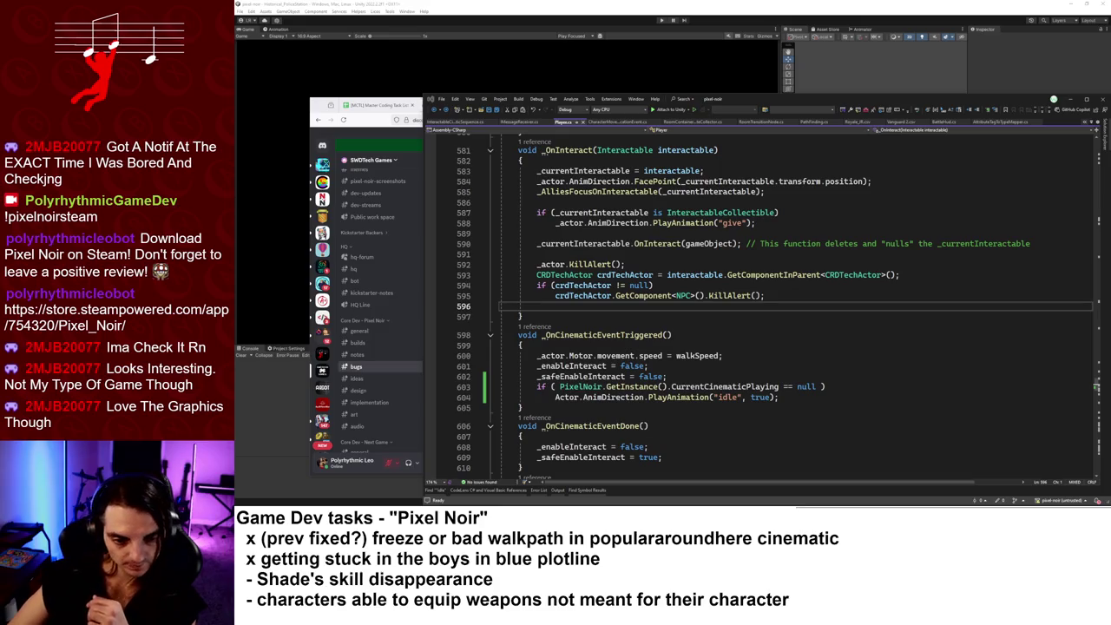
pyautogui.scroll(-3, 882, 279)
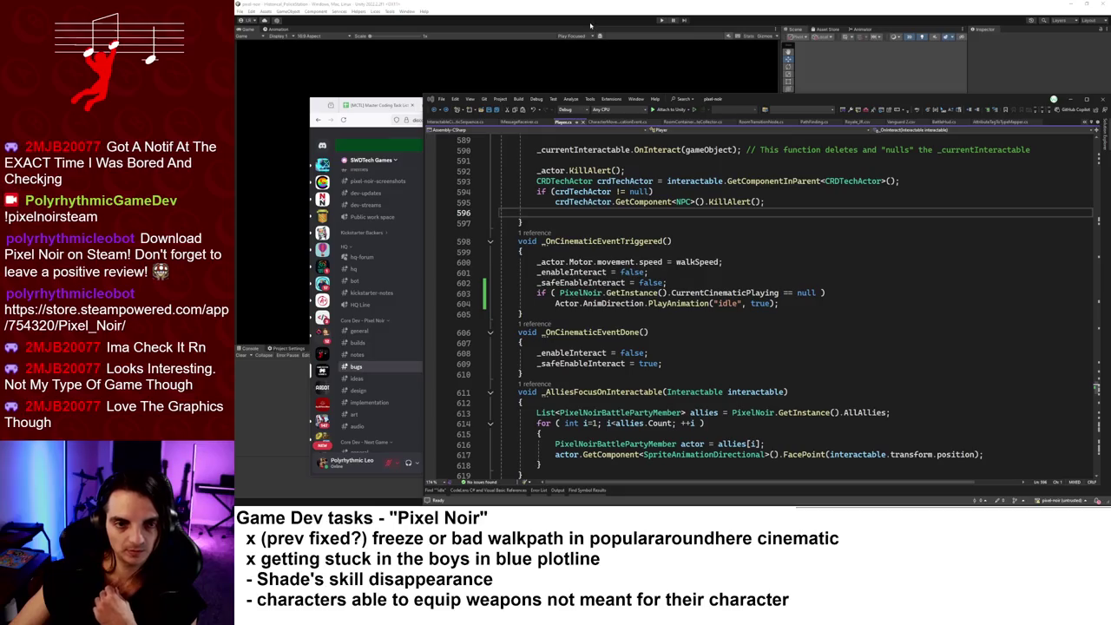
pyautogui.click(600, 15)
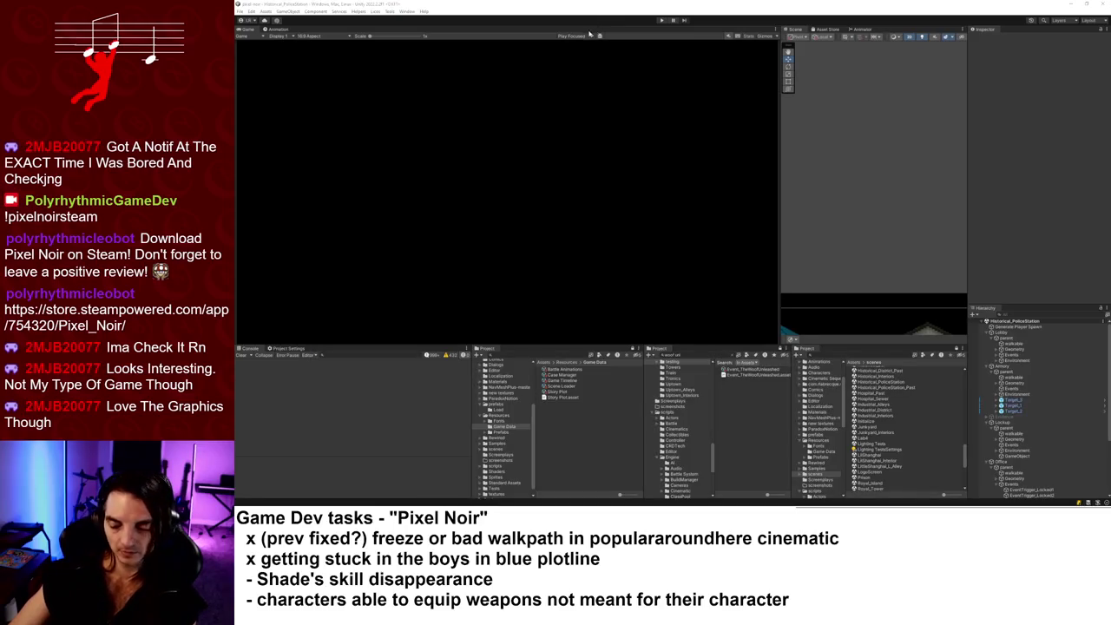
# - Switch to Chrome and bring up the [MCTL] Master Coding Task List sheet
pyautogui.hotkey('alt', 'Tab')
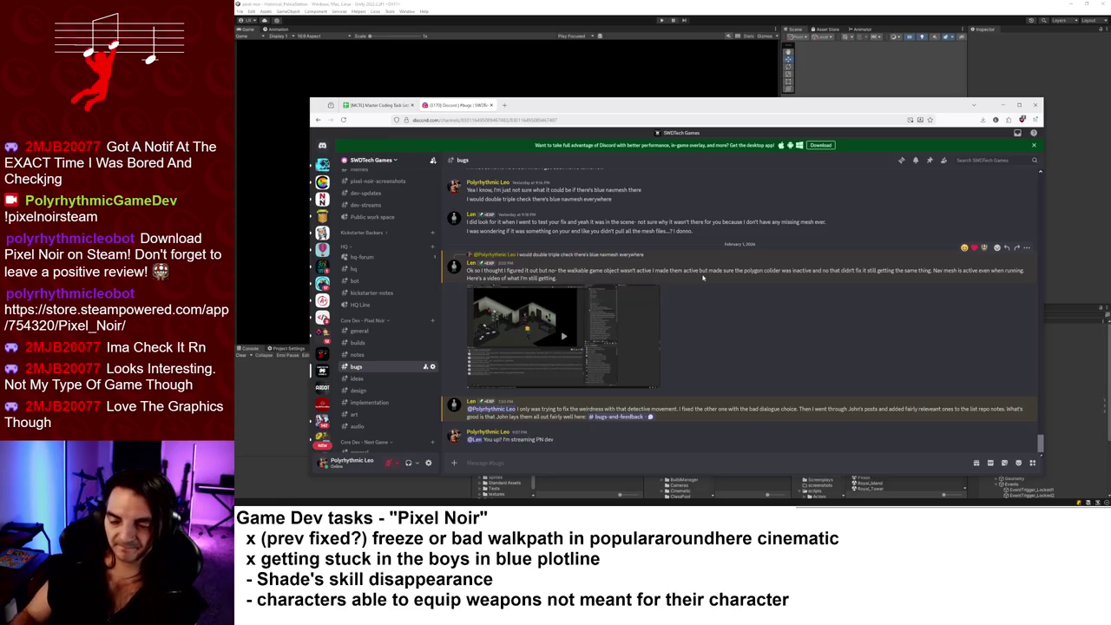
pyautogui.click(399, 105)
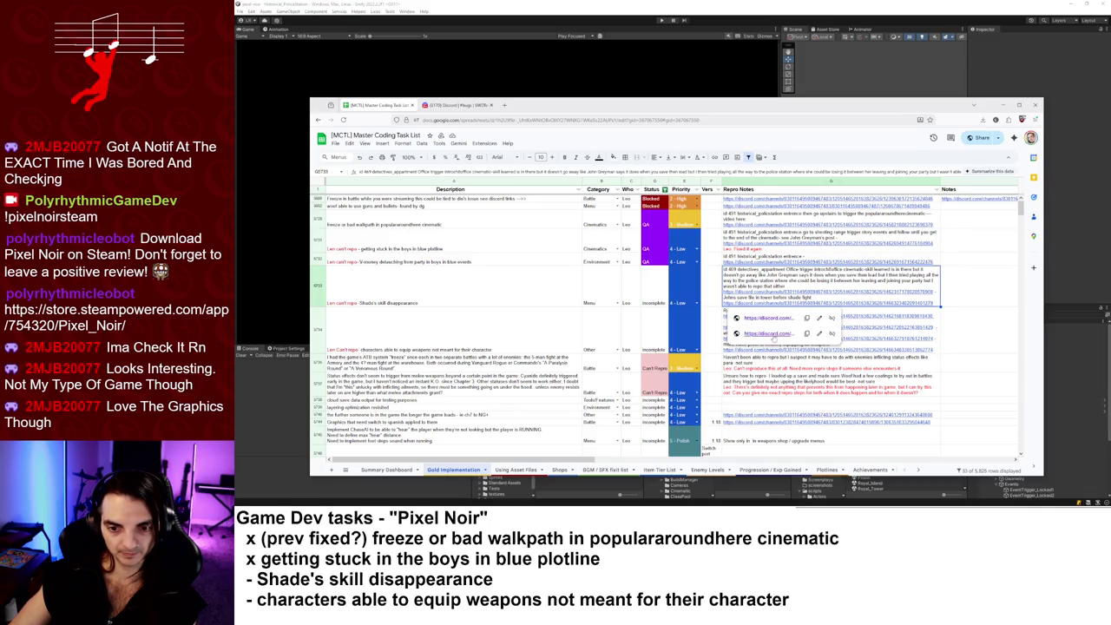
# - Open the Discord report linked from the Shade skill disappearance repro notes in a new tab
pyautogui.click(765, 317)
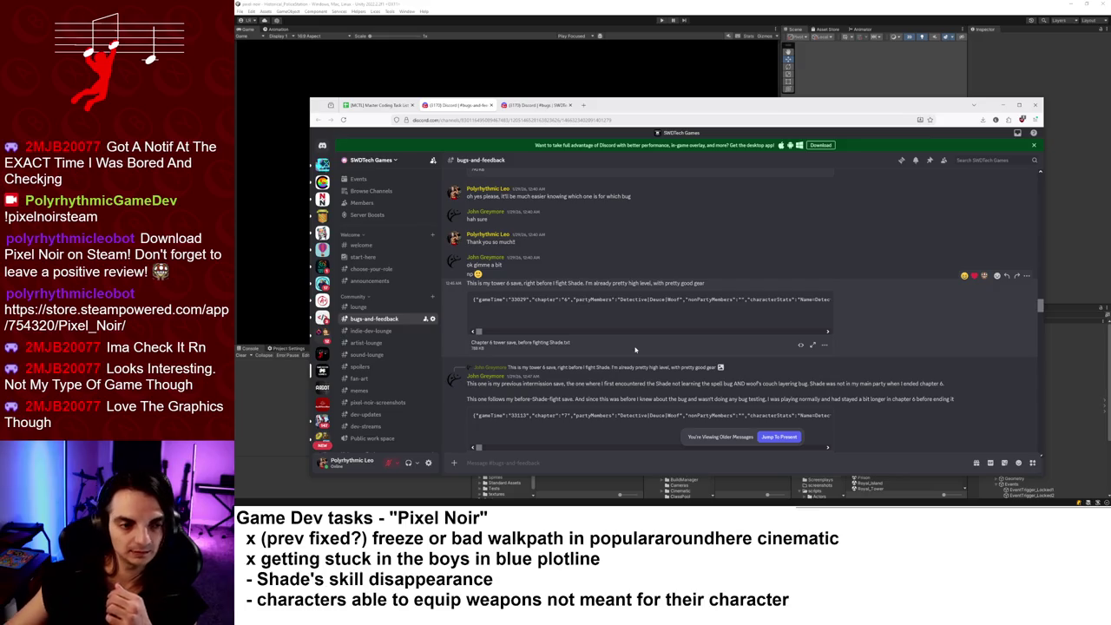
pyautogui.click(375, 105)
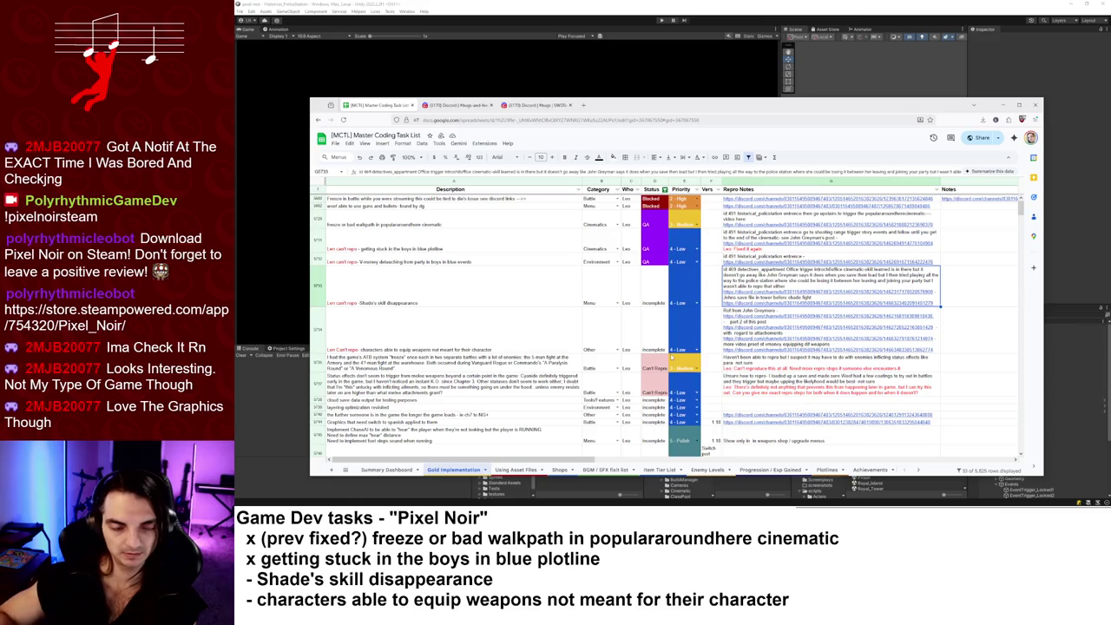
pyautogui.click(451, 105)
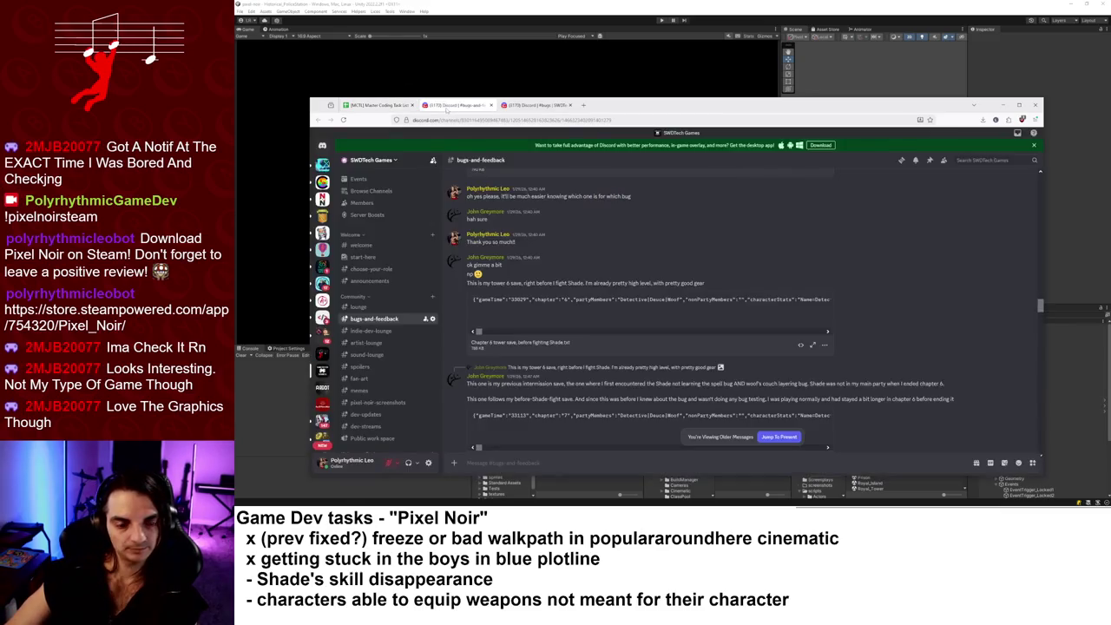
# - Close the duplicate Discord tab and scroll through the tester's weapon and Shade reports
pyautogui.click(491, 105)
pyautogui.scroll(5, 587, 331)
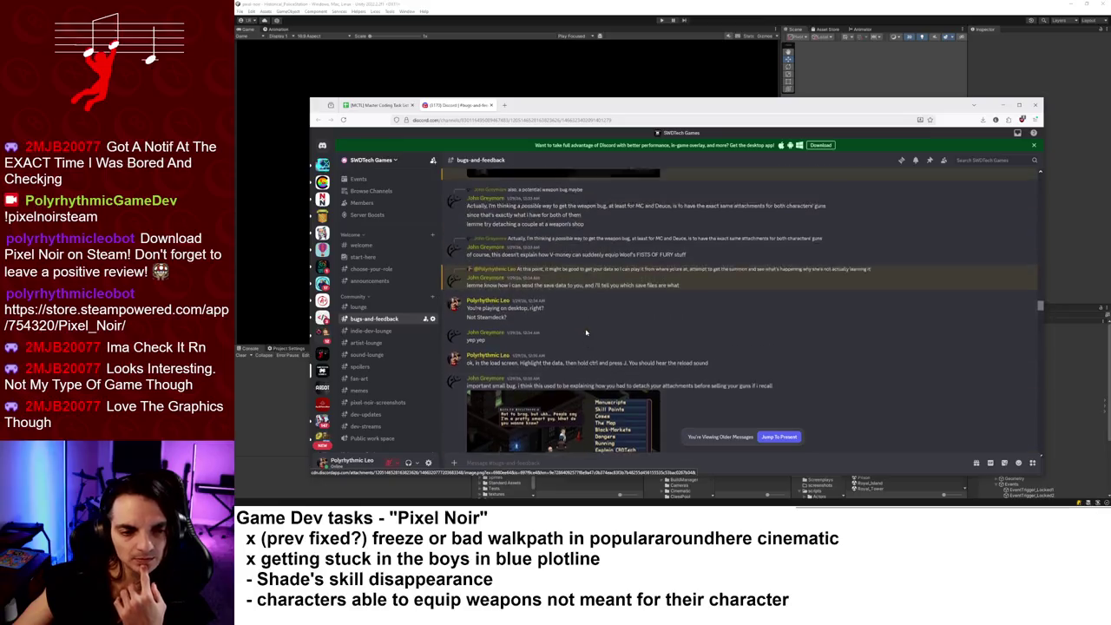
pyautogui.scroll(5, 774, 373)
pyautogui.scroll(10, 774, 373)
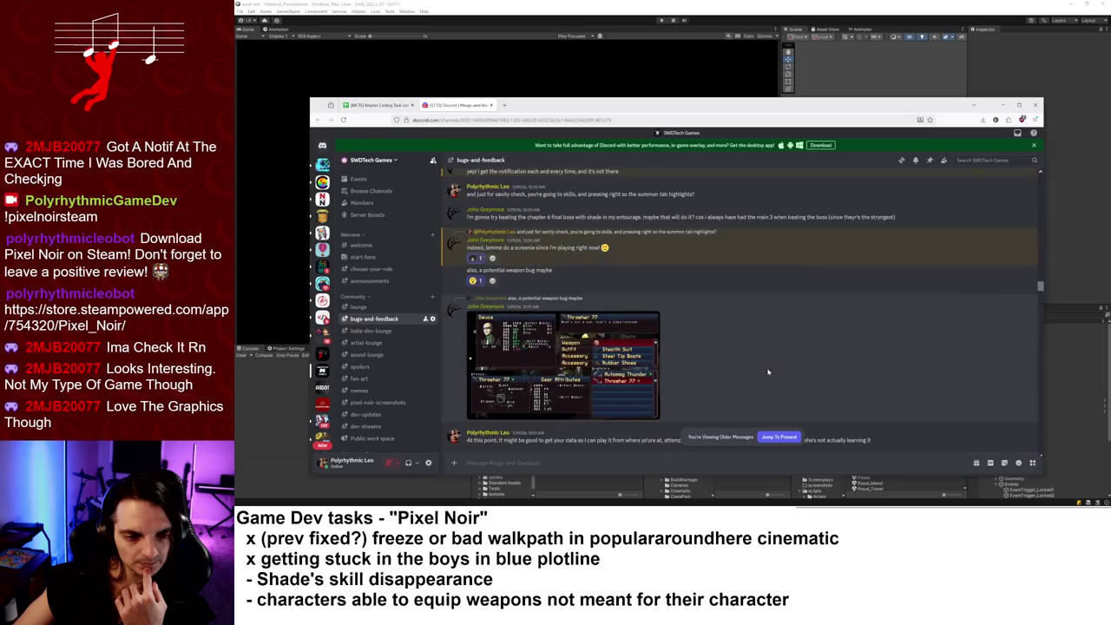
pyautogui.scroll(10, 771, 376)
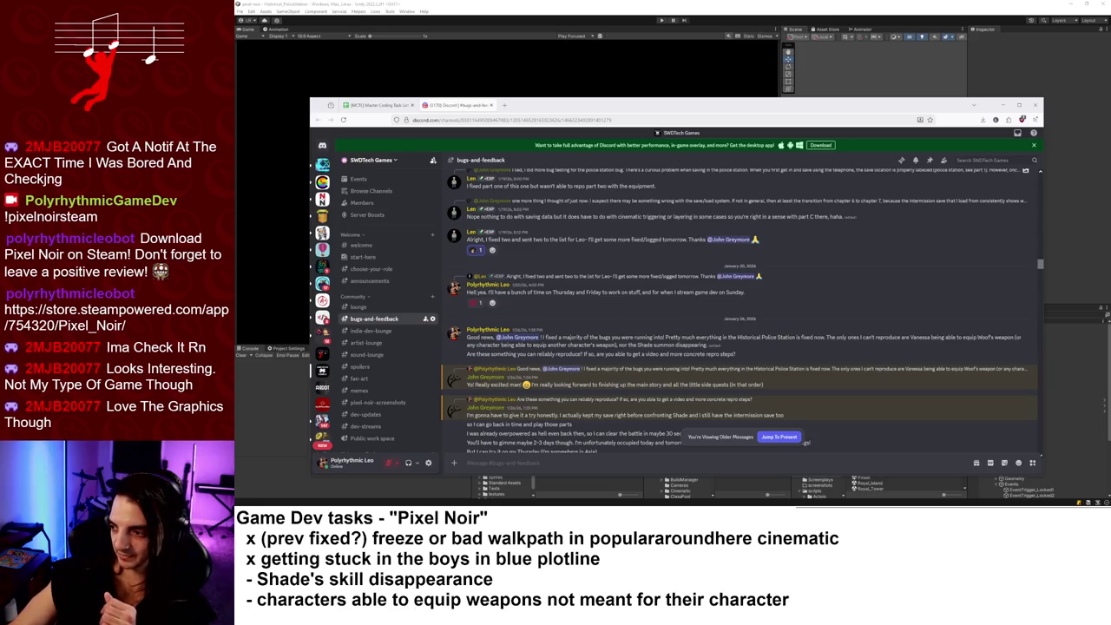
pyautogui.scroll(-5, 665, 408)
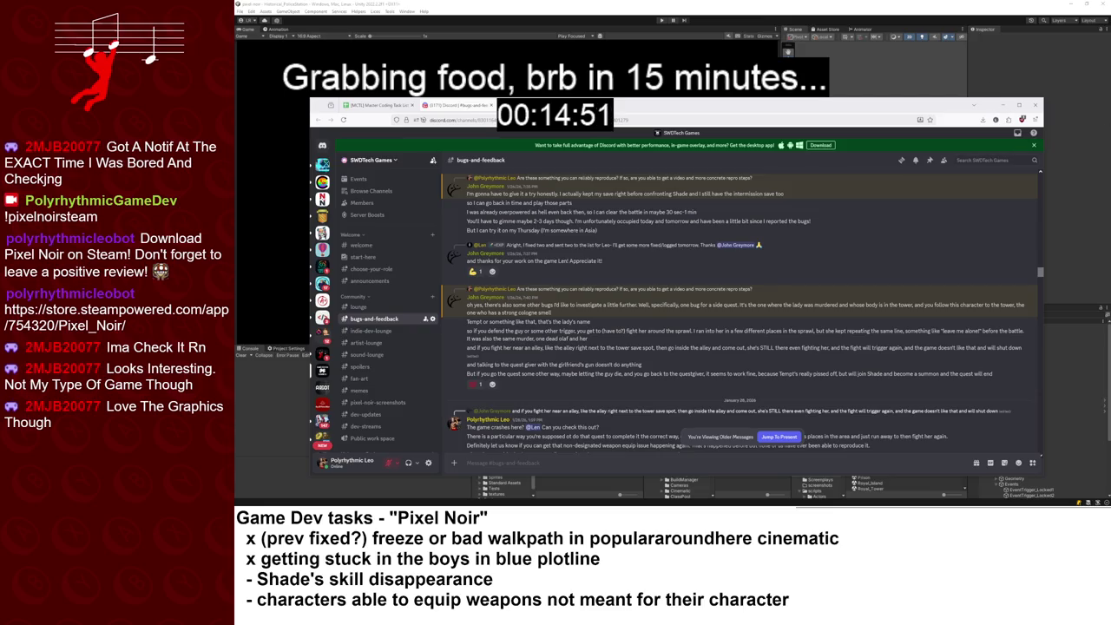
# - Return to the [MCTL] Master Coding Task List sheet and nudge the browser window into place
pyautogui.click(392, 106)
pyautogui.moveTo(686, 111); pyautogui.dragTo(748, 134)
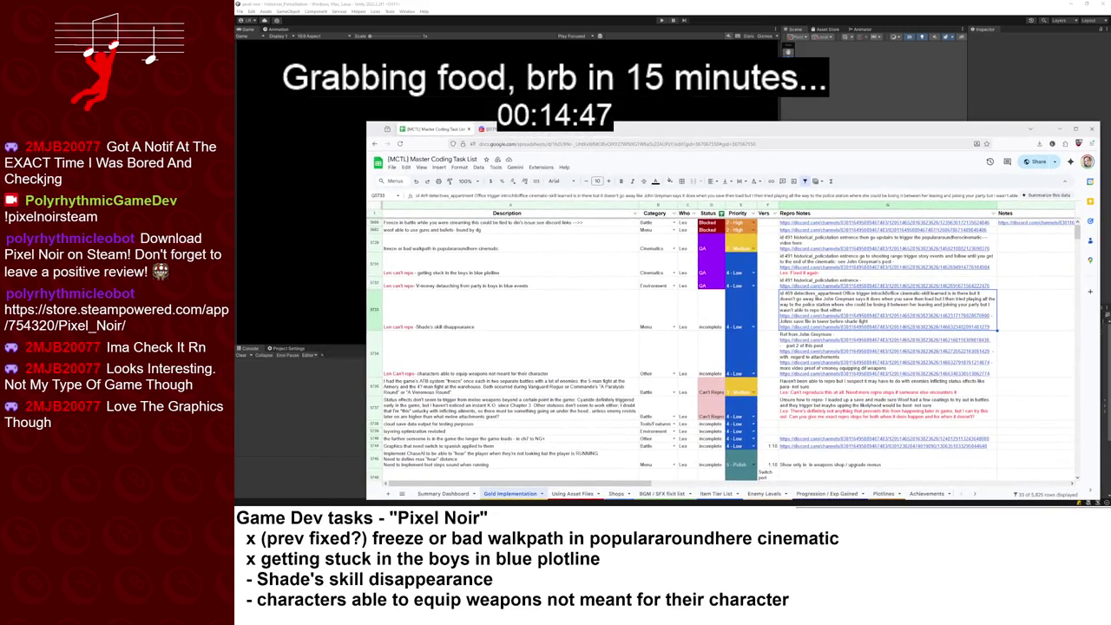
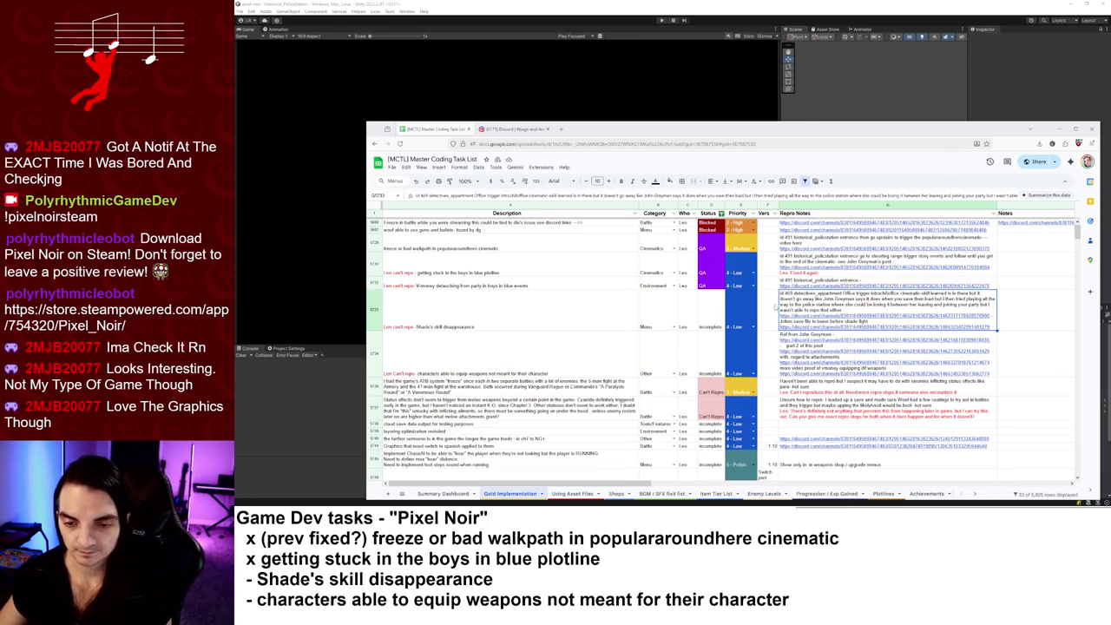
# - Review the first Discord bug report linked in the Shade skill row's repro notes, then open the second link
pyautogui.click(869, 319)
pyautogui.click(838, 342)
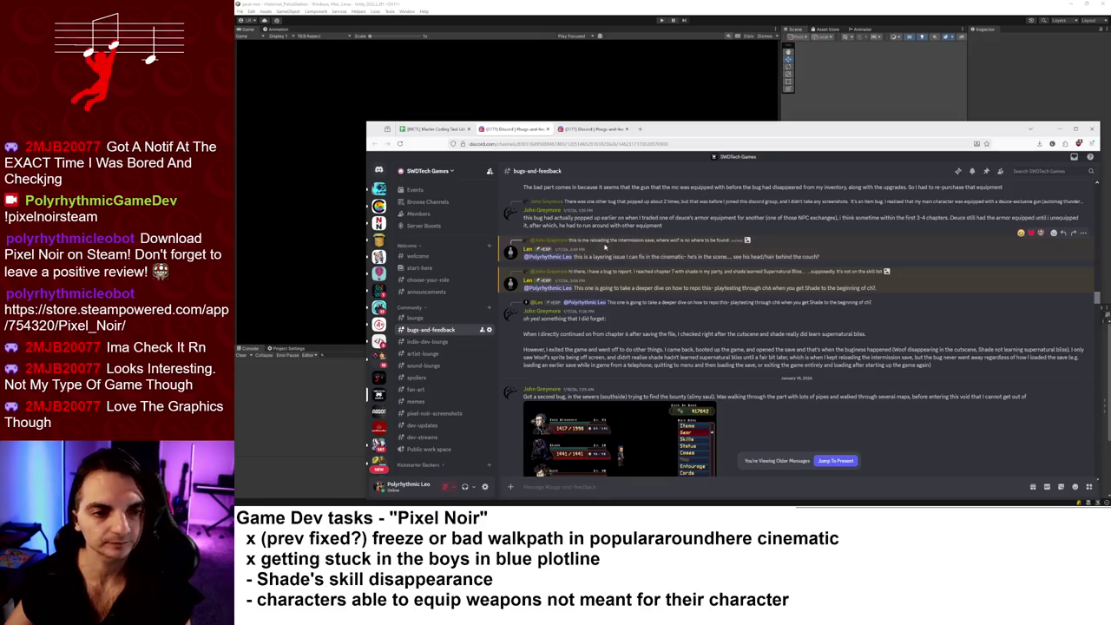
pyautogui.hotkey('ctrl', 'w')
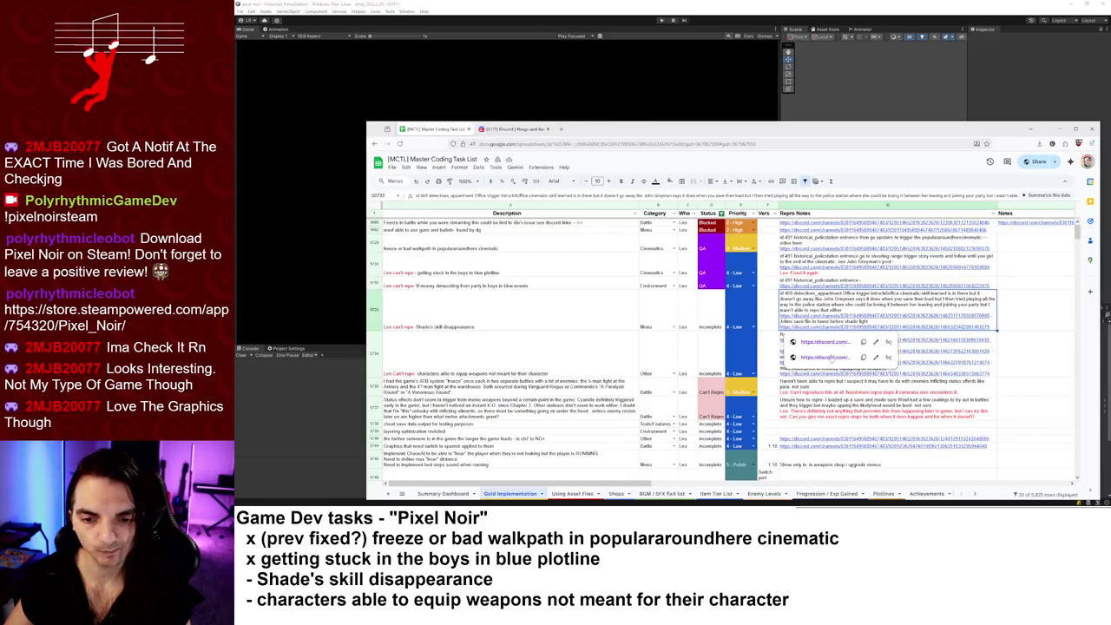
pyautogui.click(825, 357)
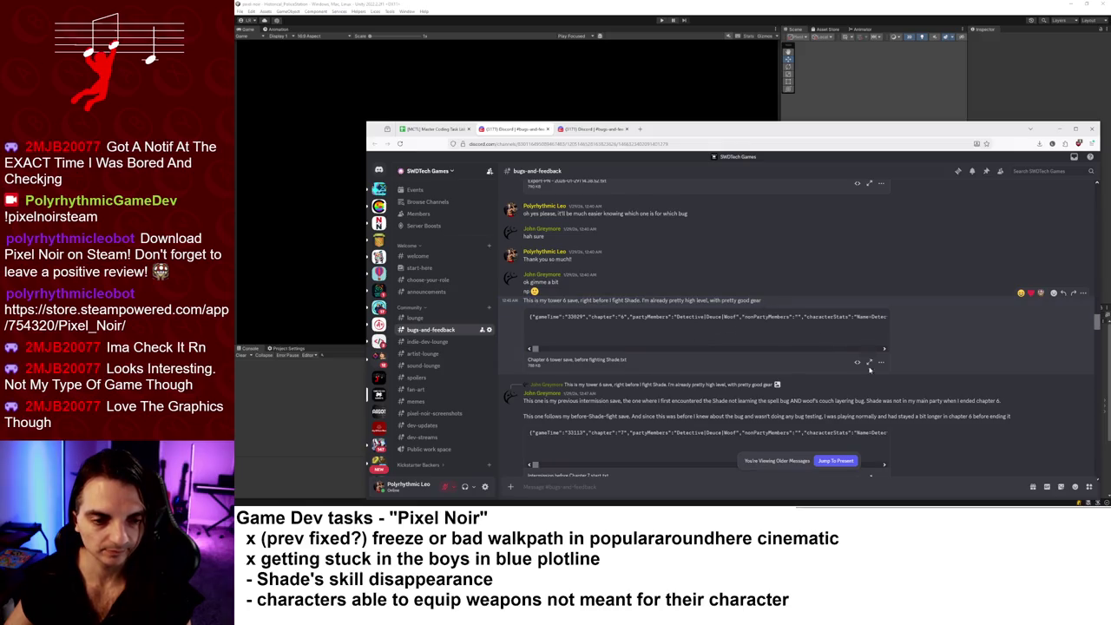
# - Scroll back in #bugs-and-feedback to the earlier reports of Shade not learning Supernatural Bliss
pyautogui.scroll(5, 868, 356)
pyautogui.scroll(5, 871, 369)
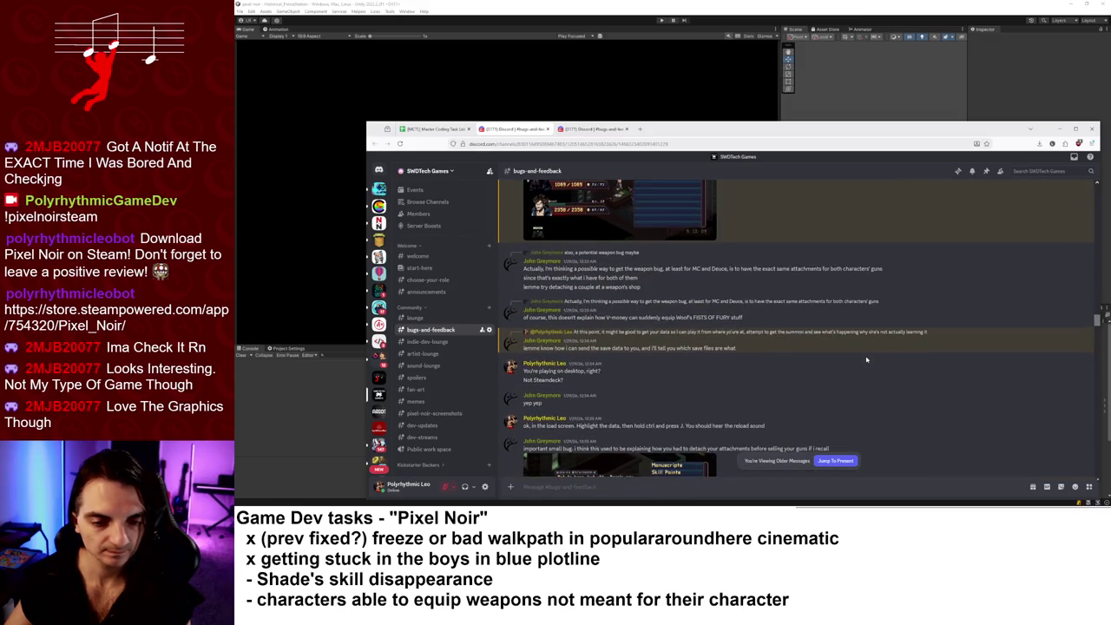
pyautogui.scroll(5, 866, 358)
pyautogui.scroll(5, 866, 360)
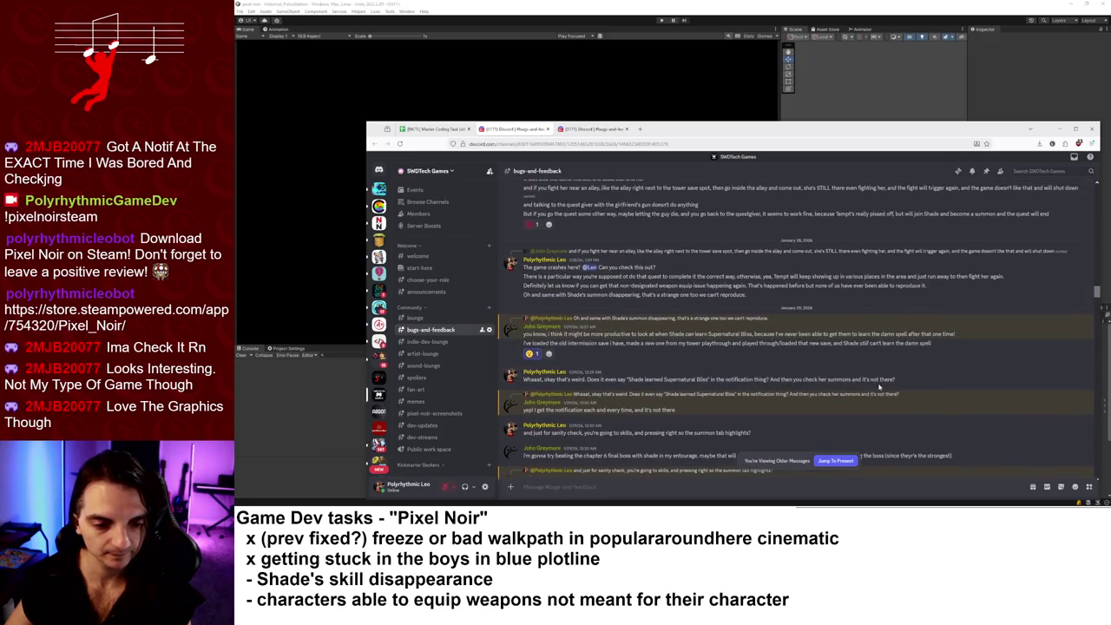